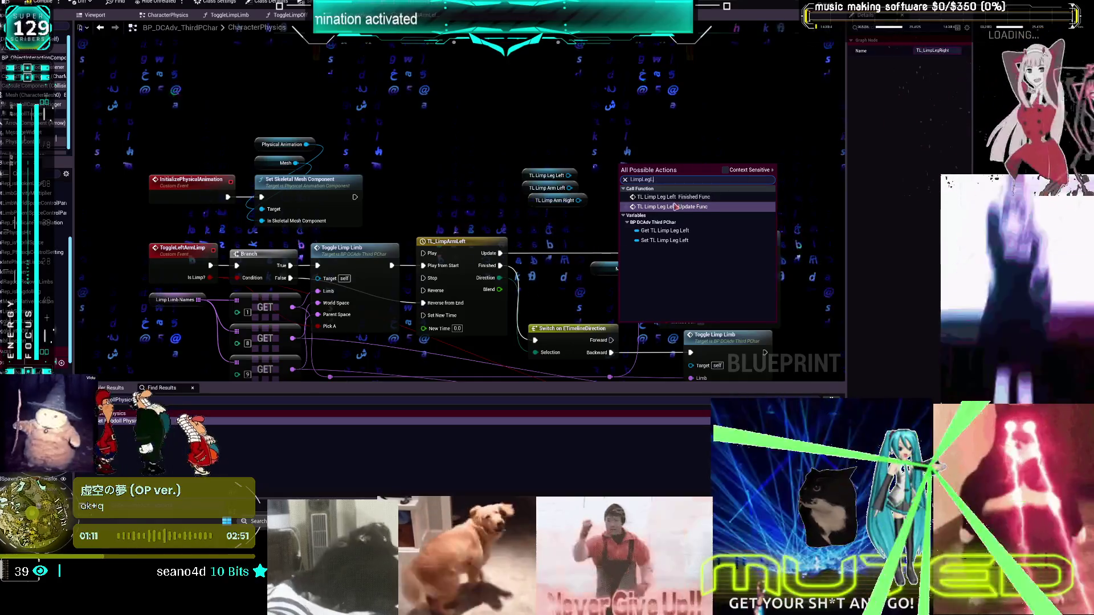
Search the graph actions for 'LimpLegRight' and add the TL Limp Leg Right getter
key(Escape)
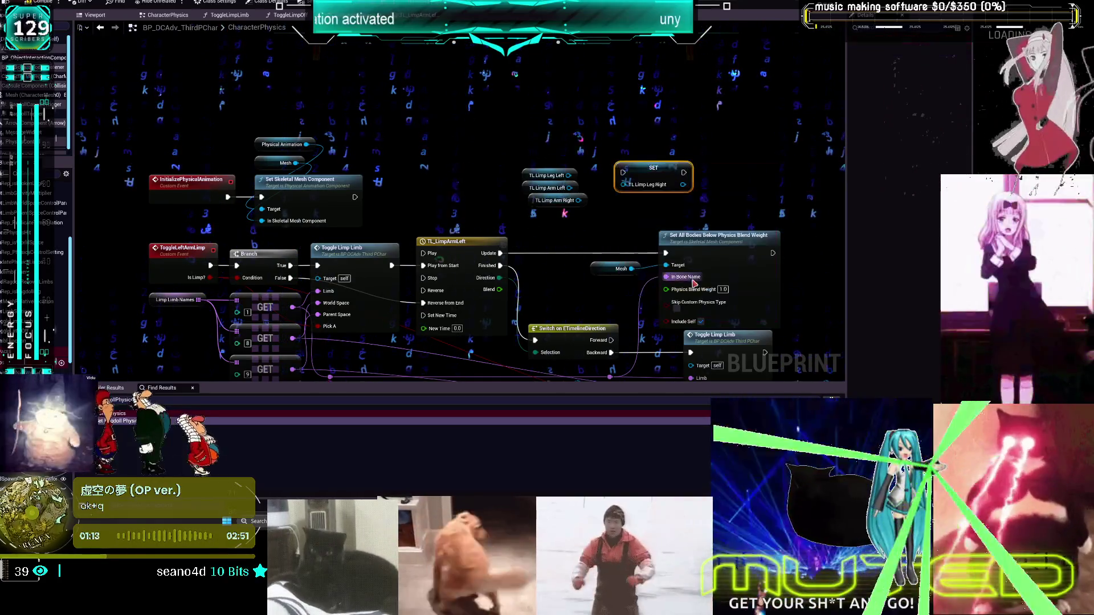
right_click(616, 172)
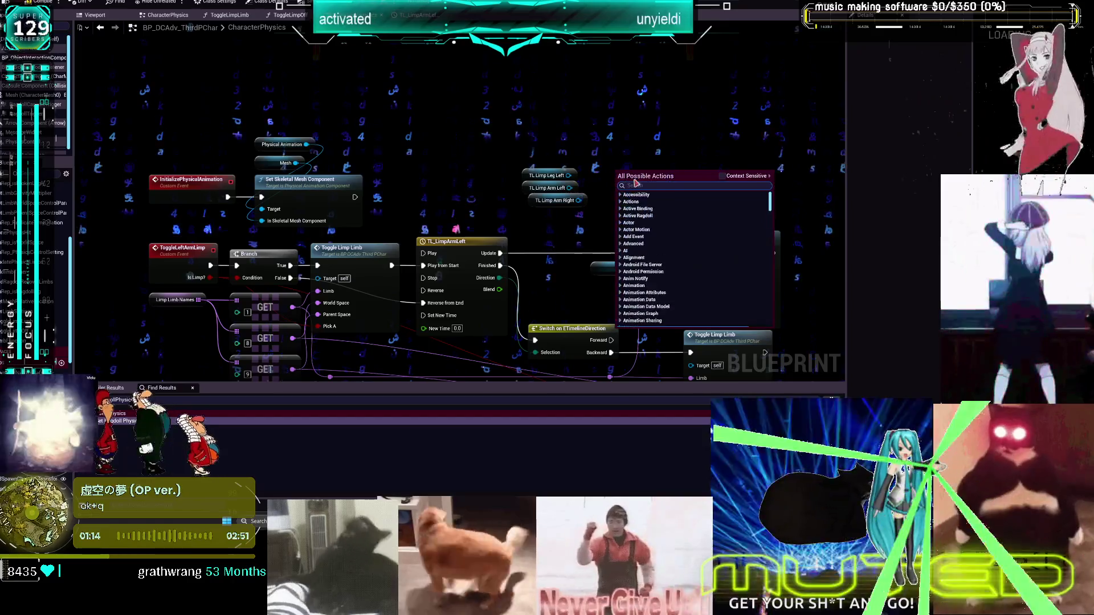
text(LimpLegLeft)
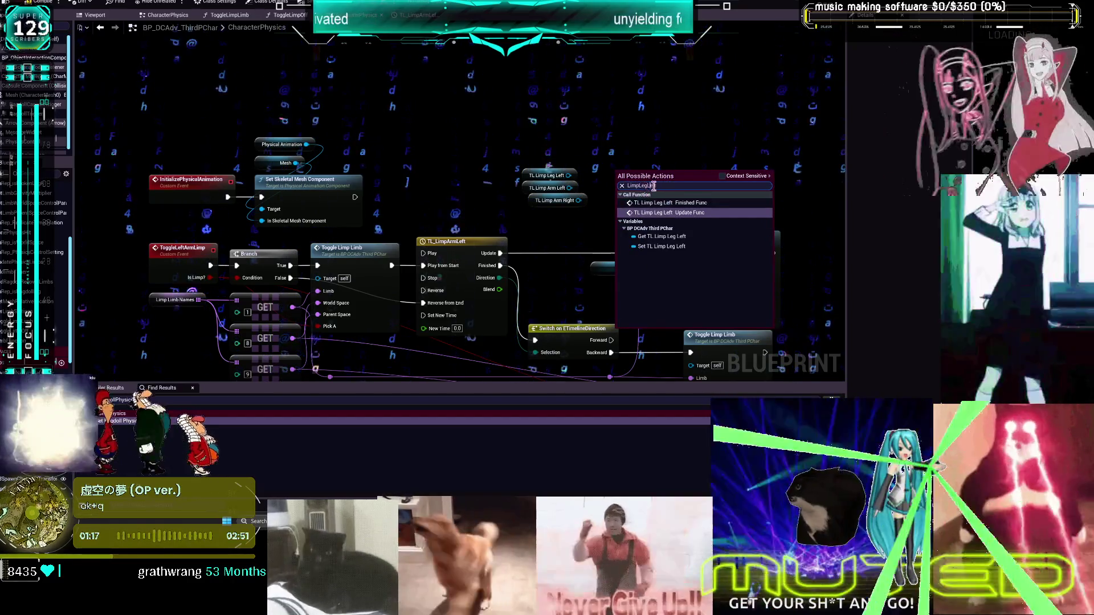
key(BackSpace)
key(BackSpace)
key(BackSpace)
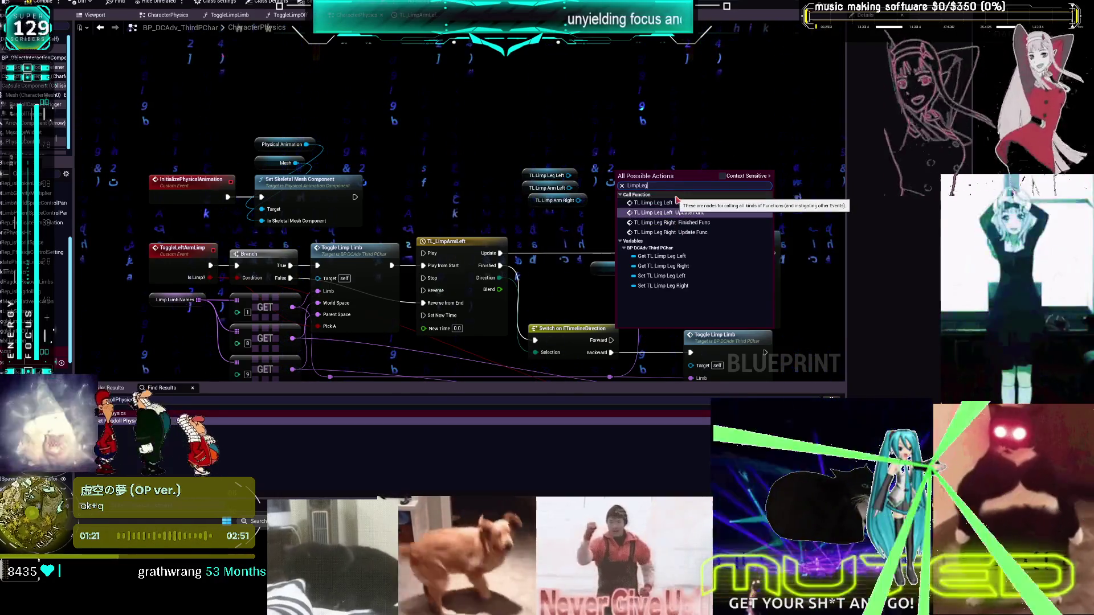
text(ight)
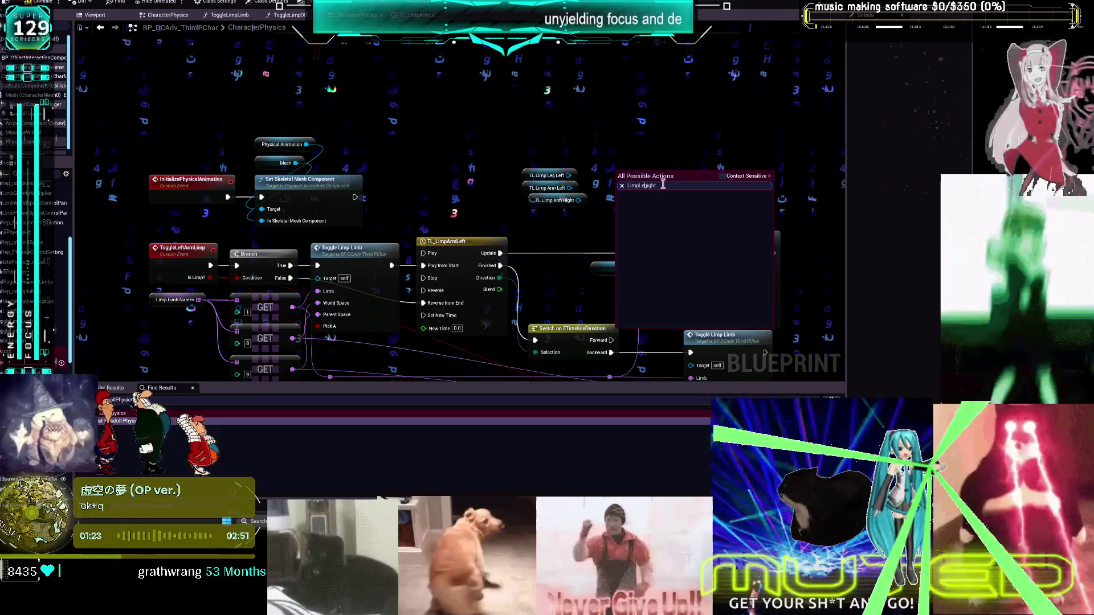
key(BackSpace)
key(BackSpace)
key(BackSpace)
text(Right)
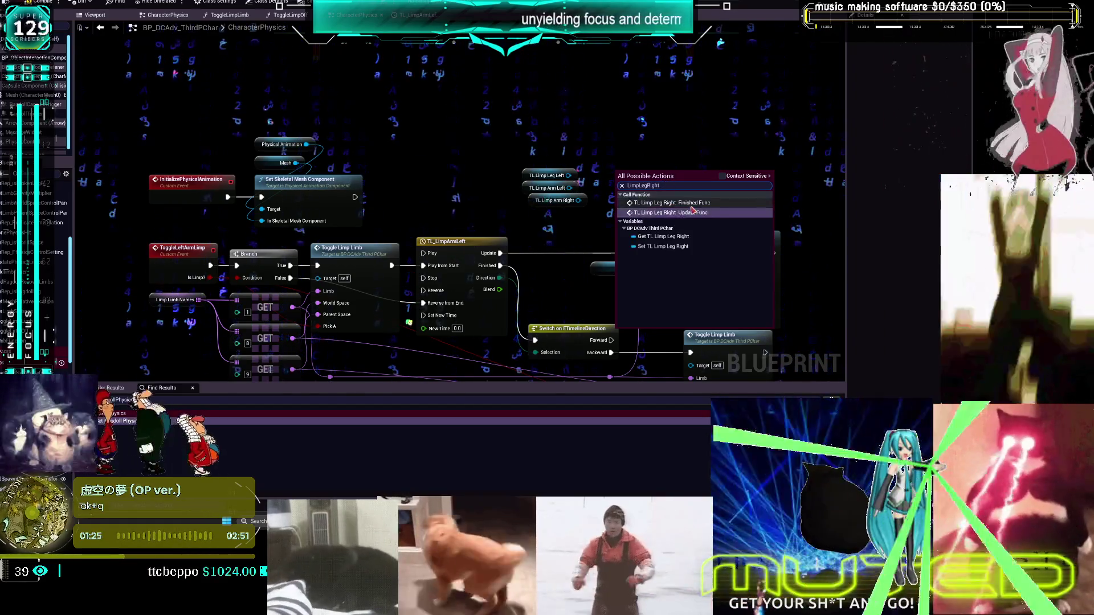
click(654, 202)
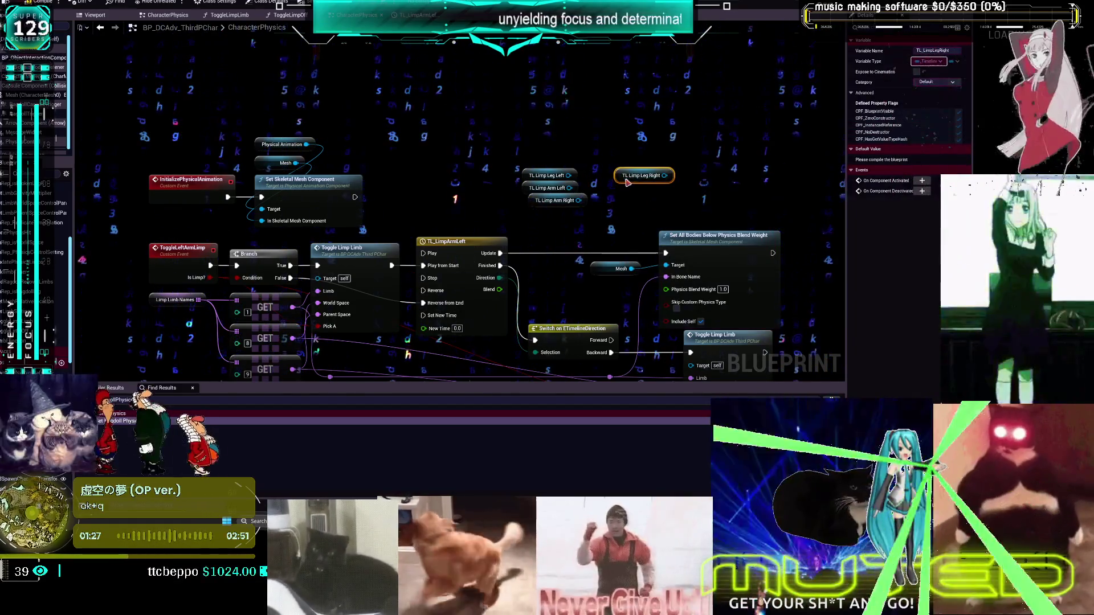
Place TL Limp Leg Right under the other three TL Limp getters, then search 'stop' off TL Limp Leg Left
drag(641, 176, 560, 212)
drag(516, 167, 561, 232)
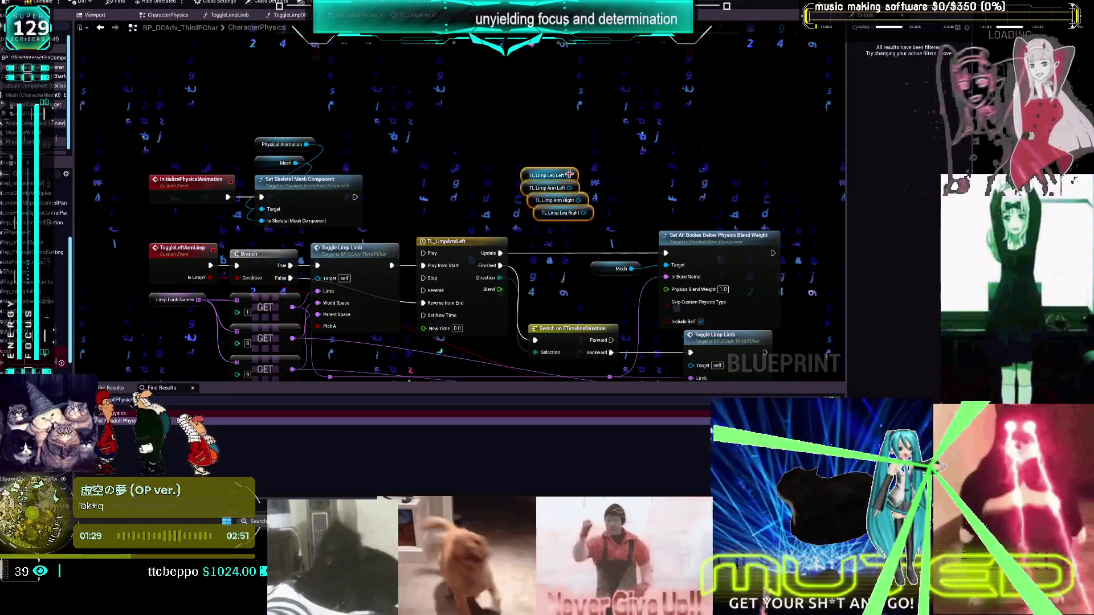
drag(568, 175, 620, 177)
text(stop)
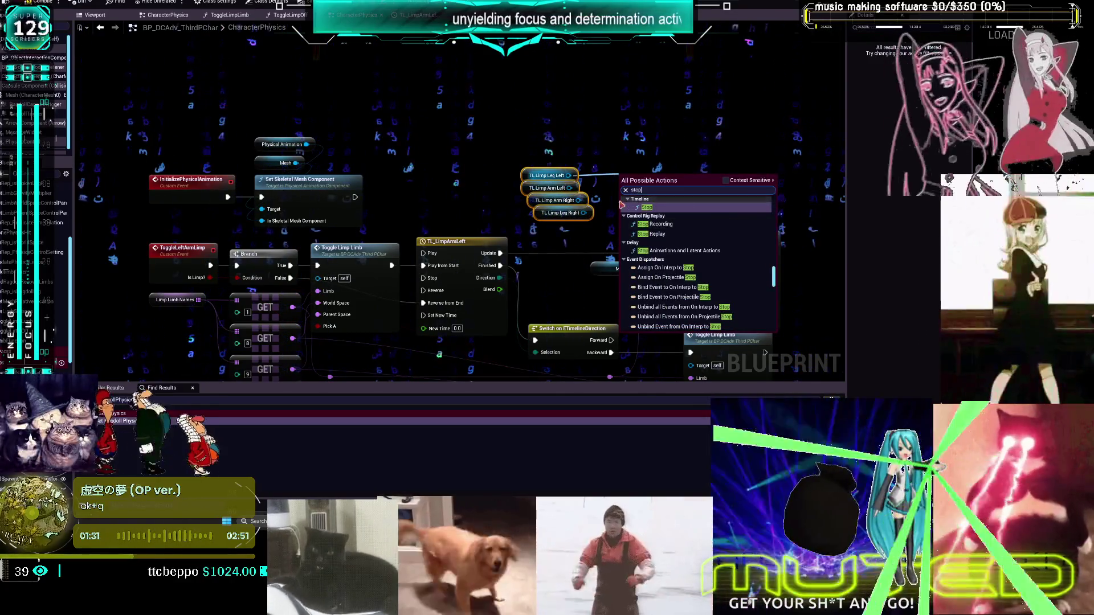
Add the Stop node and wire the other TL Limp getters into its Target pin
click(665, 209)
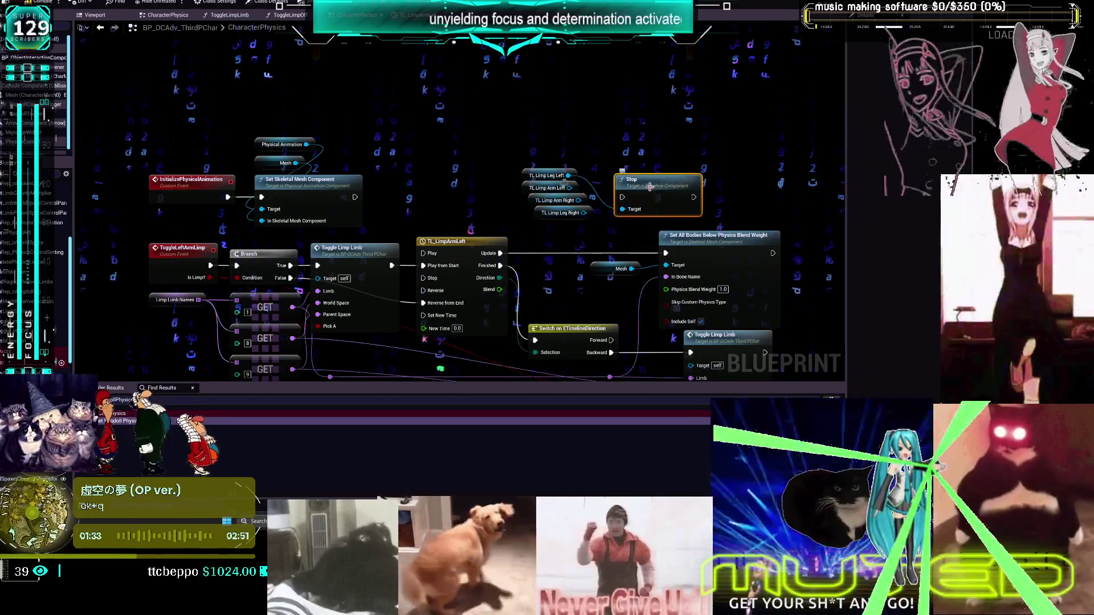
drag(663, 159, 658, 135)
drag(570, 188, 629, 159)
drag(584, 213, 628, 160)
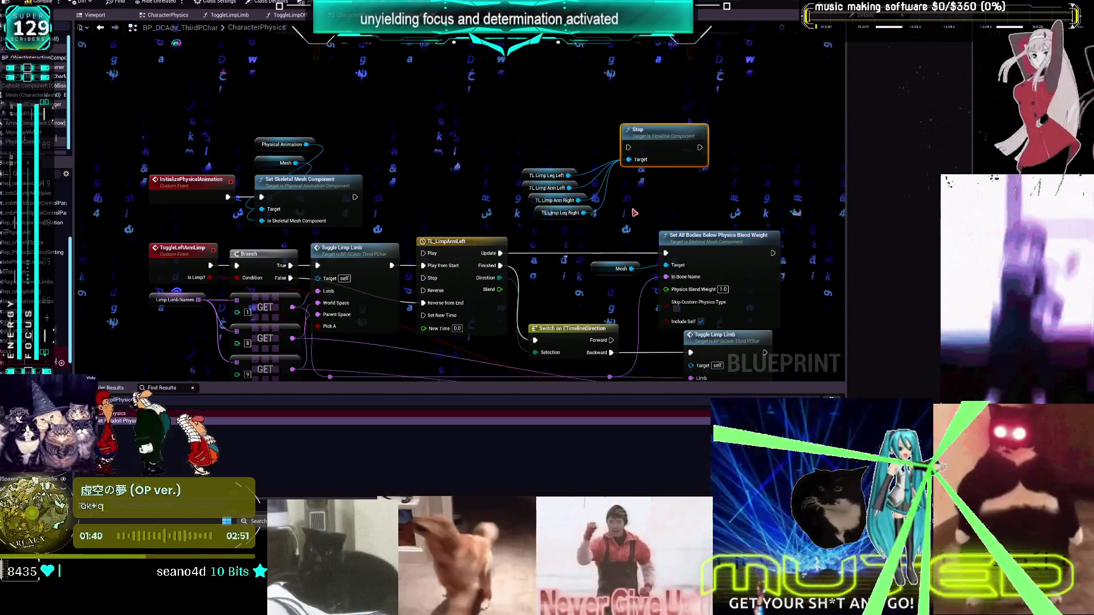
Pan over the lower limb rows and return to the InitializePhysicalAnimation area
drag(652, 227, 687, 178)
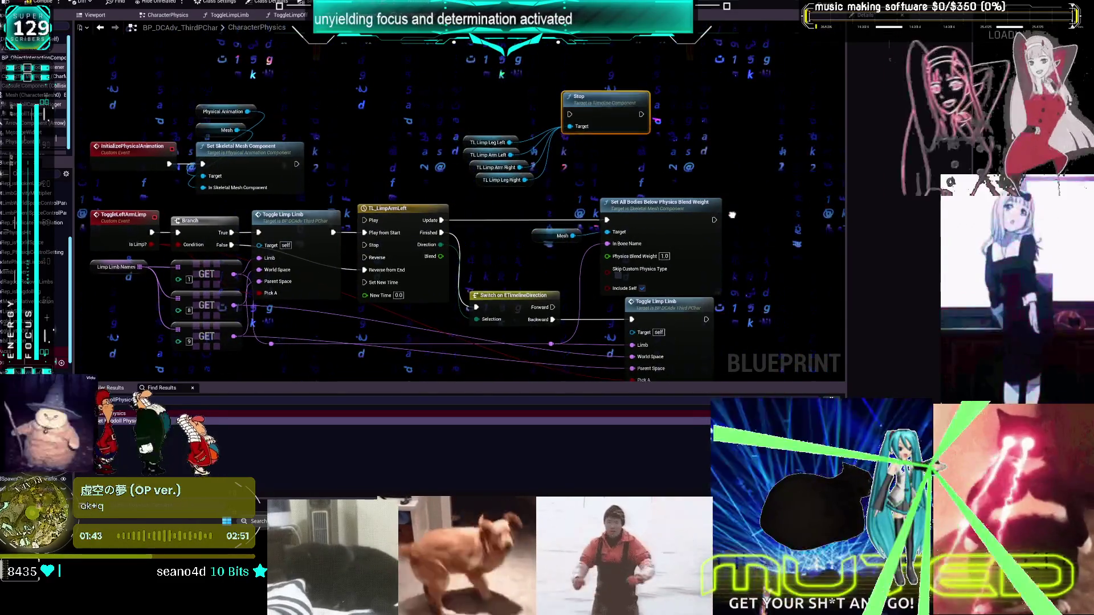
scroll(657, 121, down, 3)
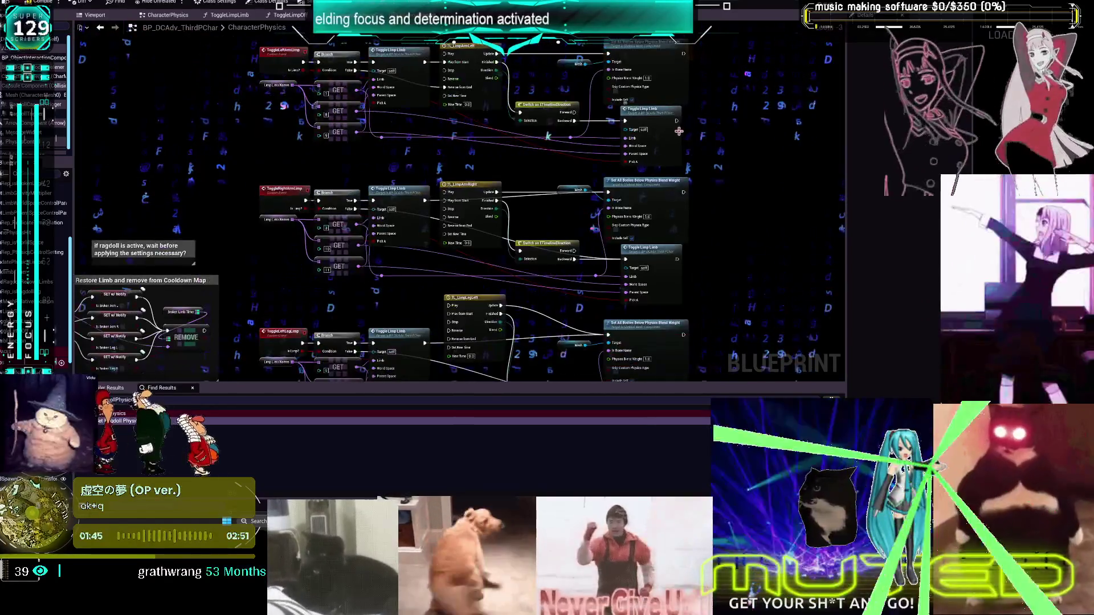
drag(722, 128, 704, 34)
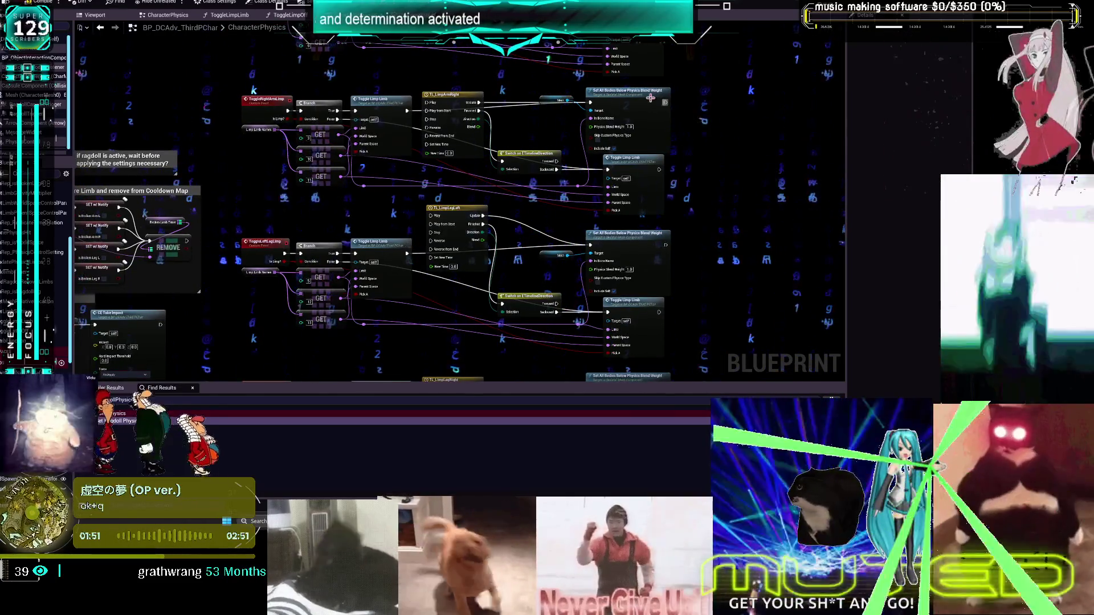
drag(704, 34, 716, 198)
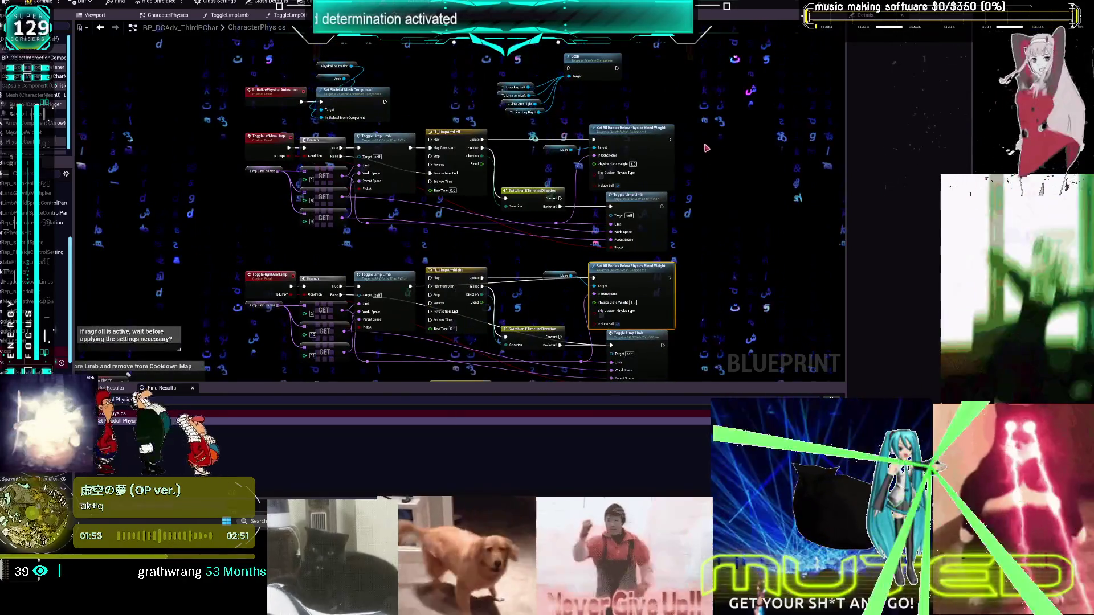
Add a Set All Bodies Below Physics Blend Weight node by mistake and delete it
right_click(651, 92)
text(set all bodies)
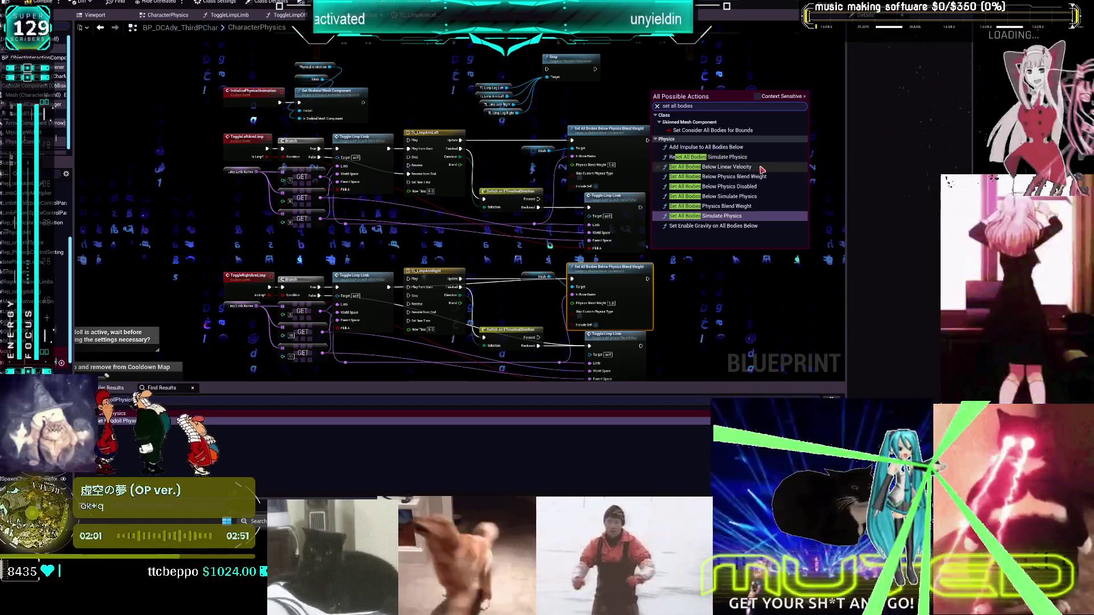
click(773, 179)
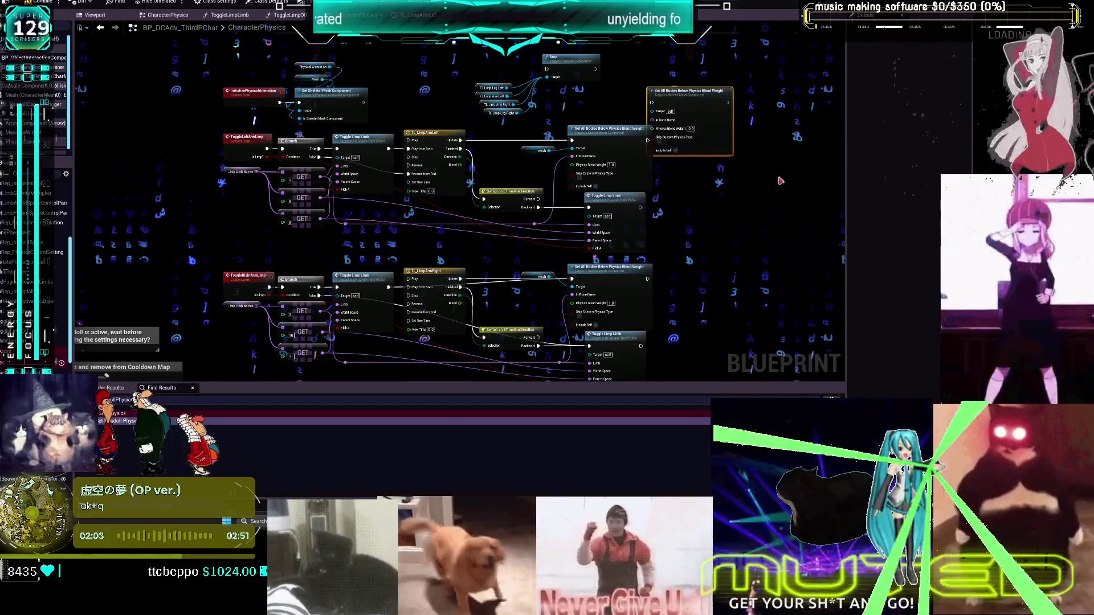
key(Delete)
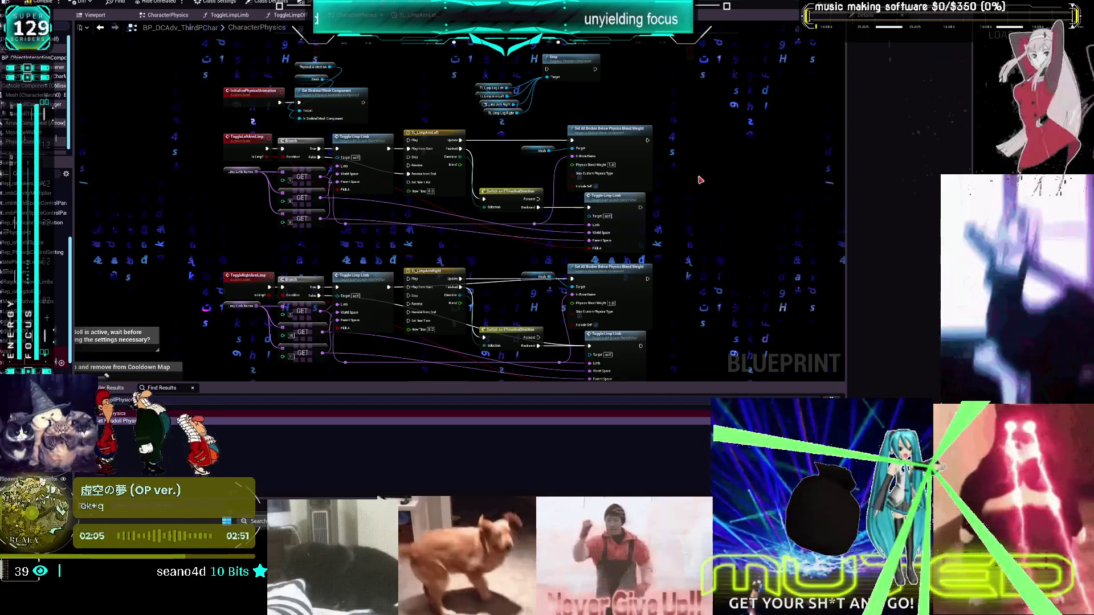
Search 'set physics blend weight', add that node and place it beside the Stop node
right_click(700, 181)
text(set all b)
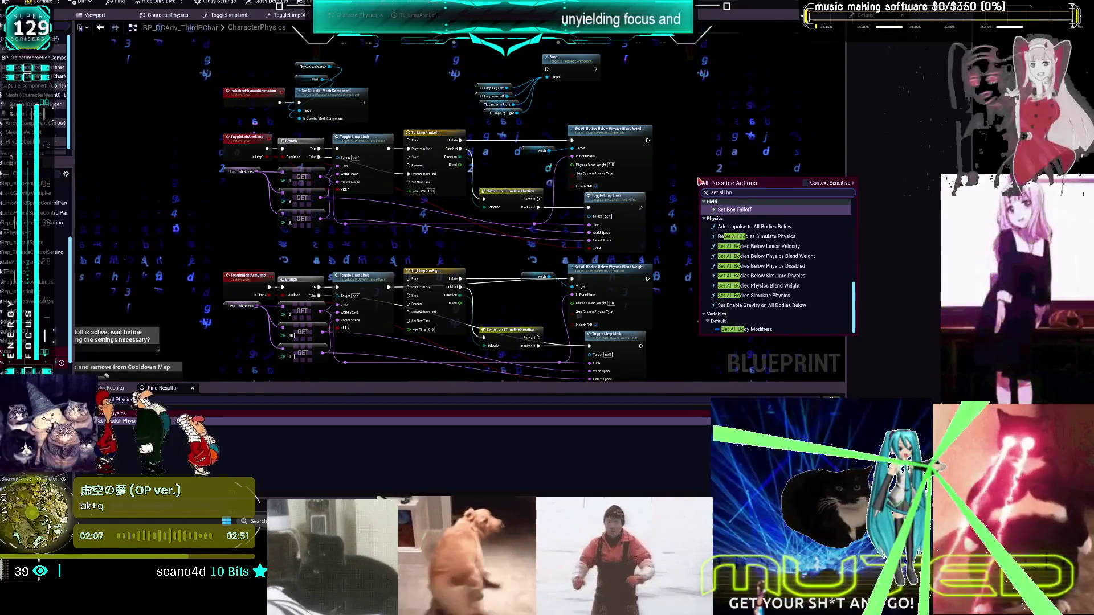
key(BackSpace)
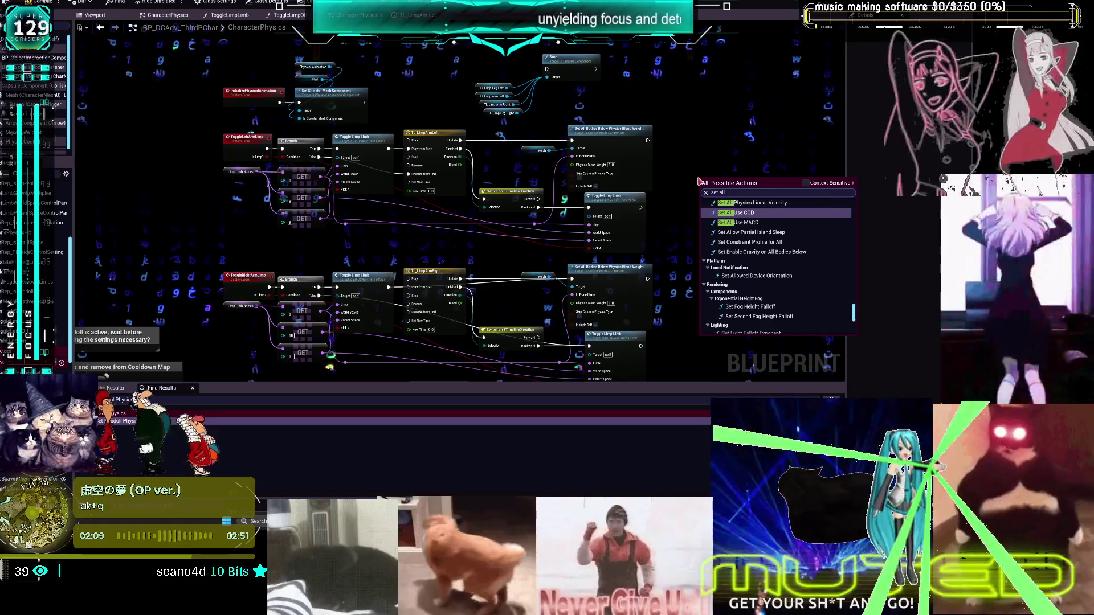
key(BackSpace)
key(BackSpace)
key(BackSpace)
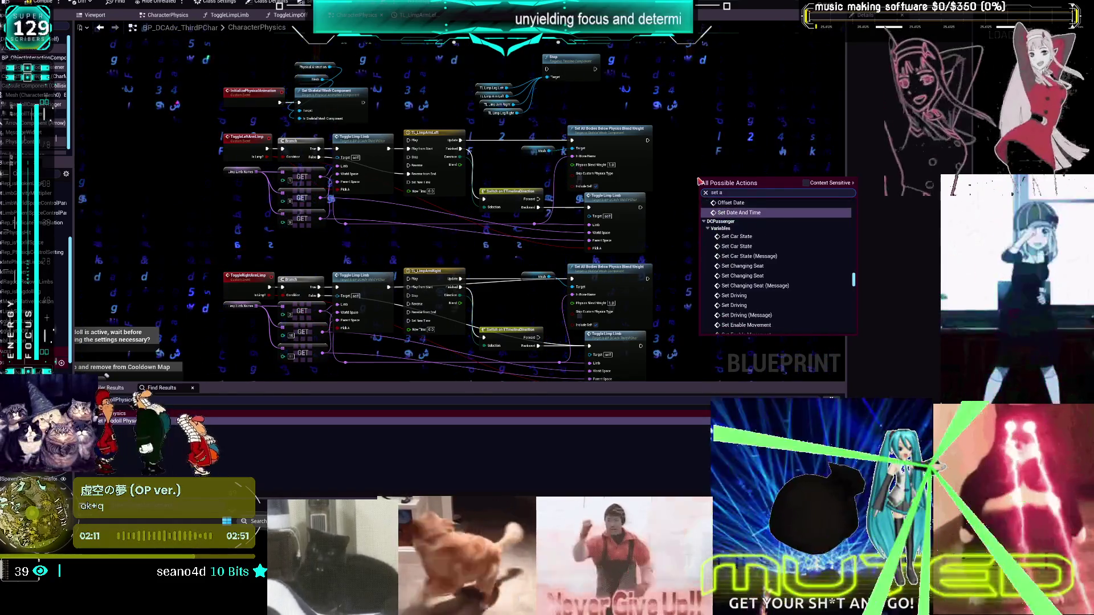
text(physics)
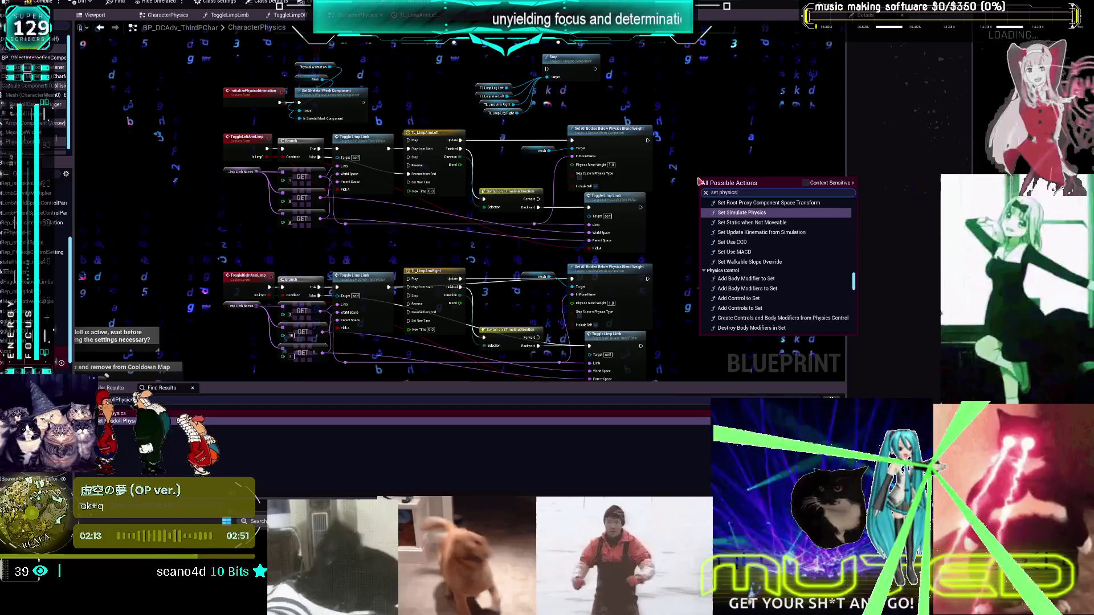
text( blend weight)
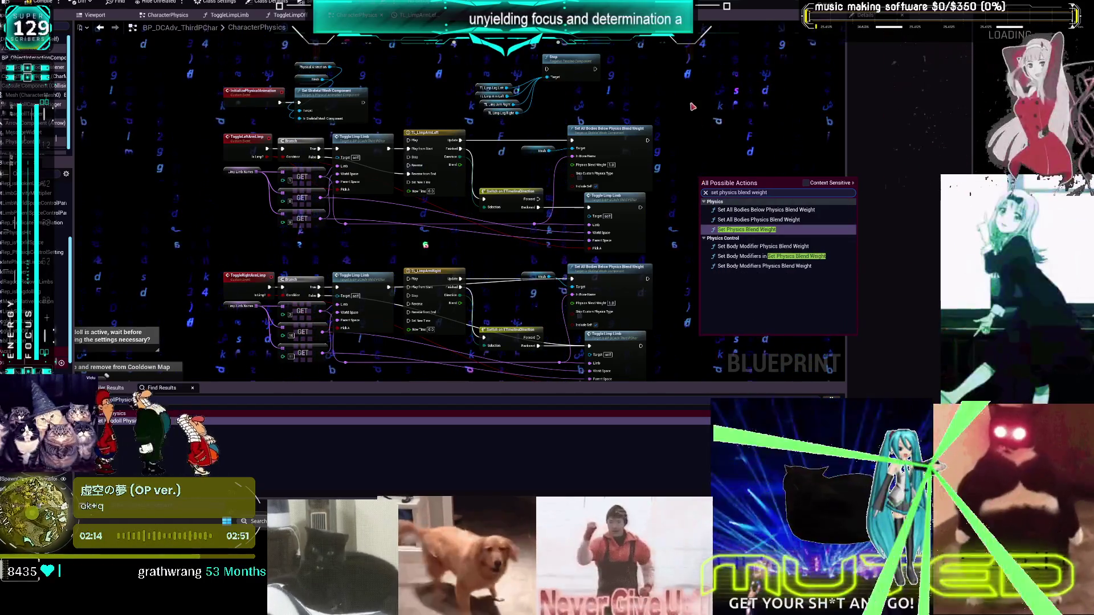
key(Return)
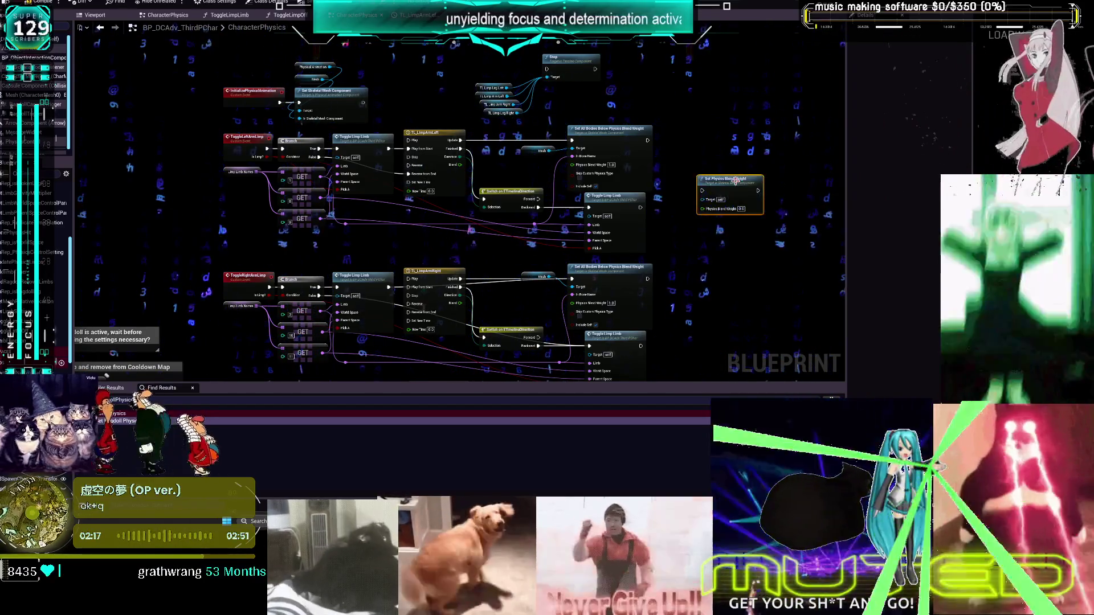
mouse_move(727, 179)
mouse_down()
mouse_move(641, 60)
mouse_move(618, 114)
mouse_move(649, 117)
mouse_move(649, 133)
mouse_up()
Add a Mesh reference, then delete the reset group: Stop, Set Physics Blend Weight, Mesh and four TL Limp nodes
scroll(512, 165, up, 2)
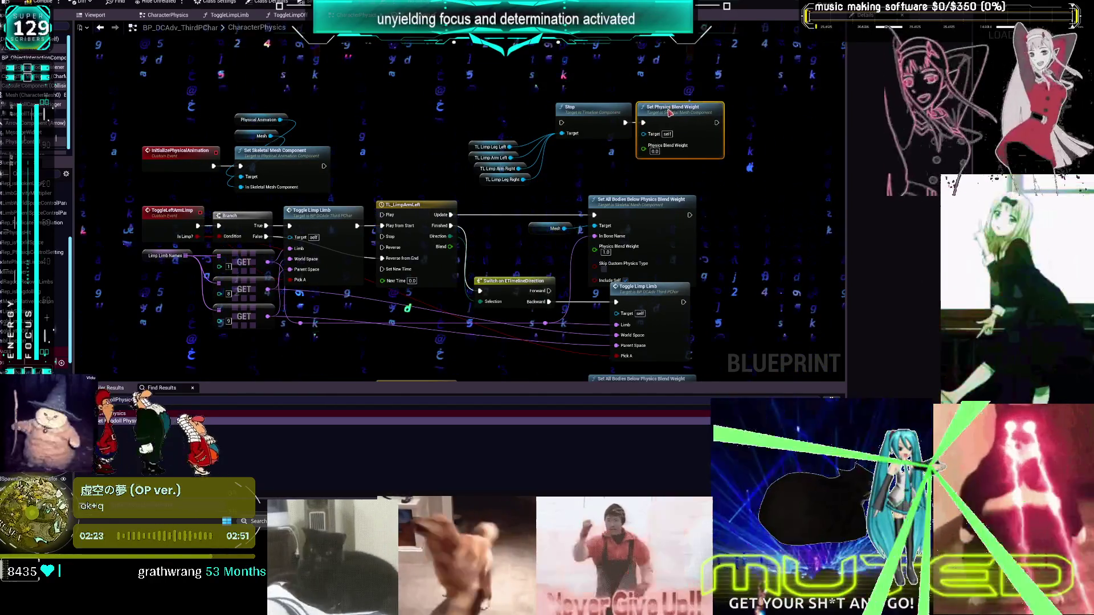
drag(713, 188, 713, 178)
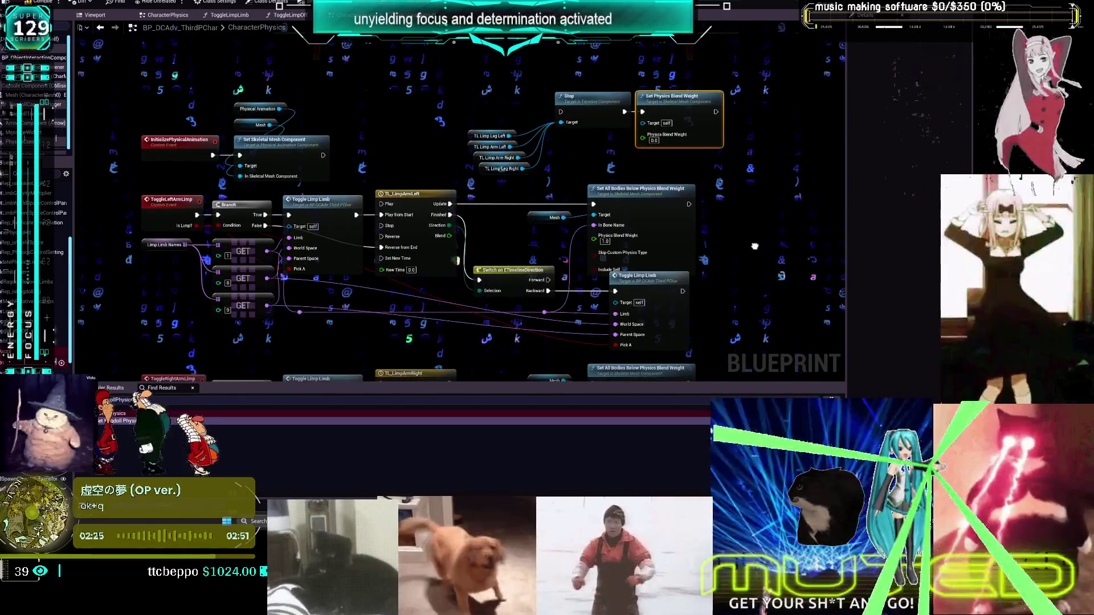
mouse_move(34, 95)
mouse_down()
mouse_move(547, 96)
mouse_move(655, 77)
mouse_move(655, 123)
mouse_up()
drag(733, 51, 465, 174)
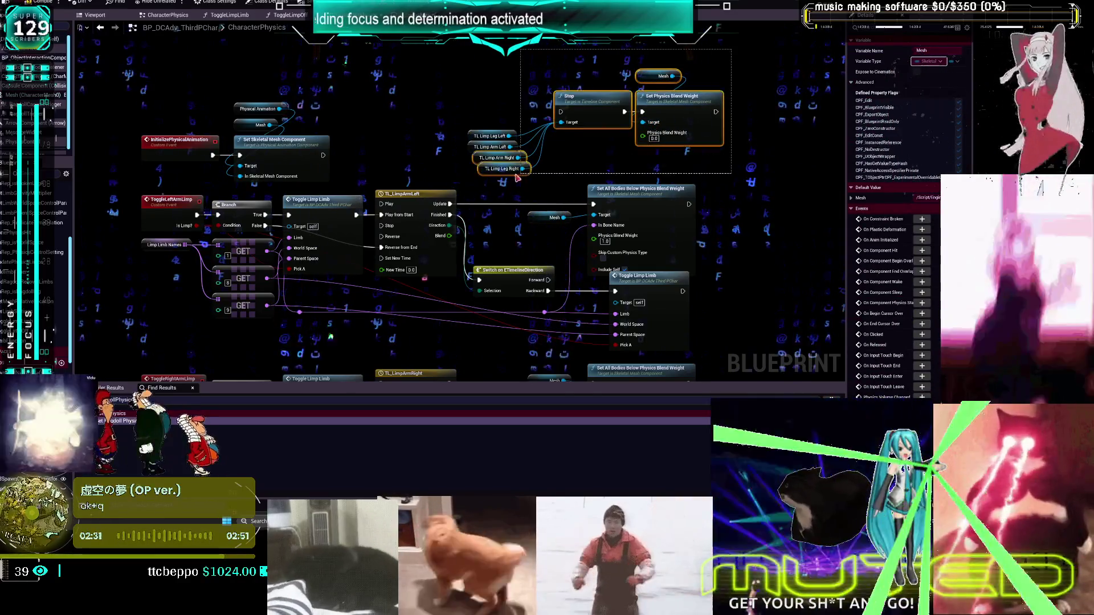
key(Delete)
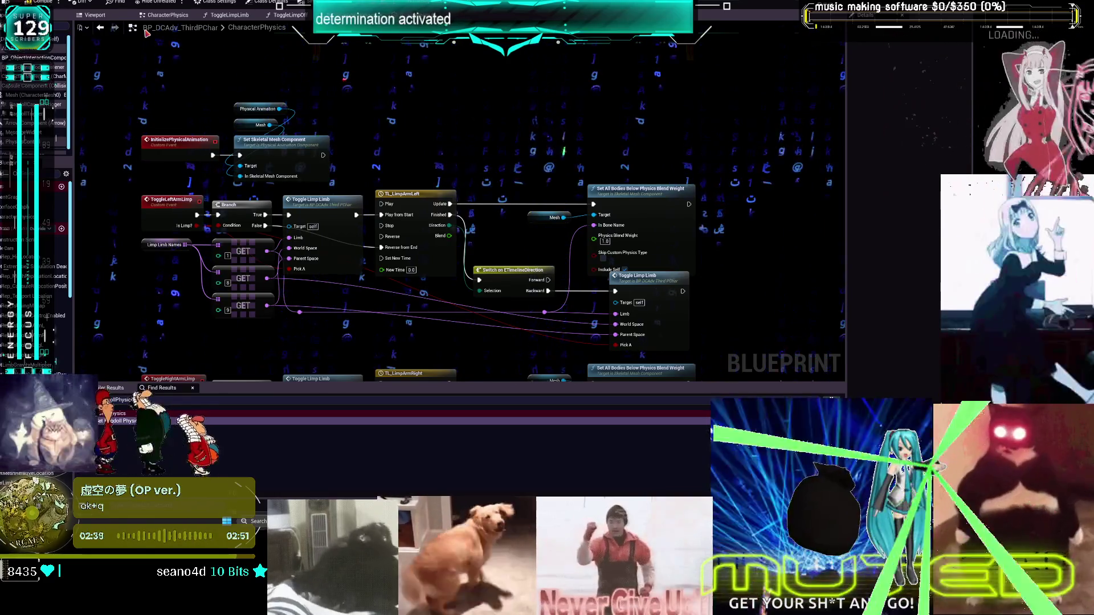
scroll(478, 162, down, 4)
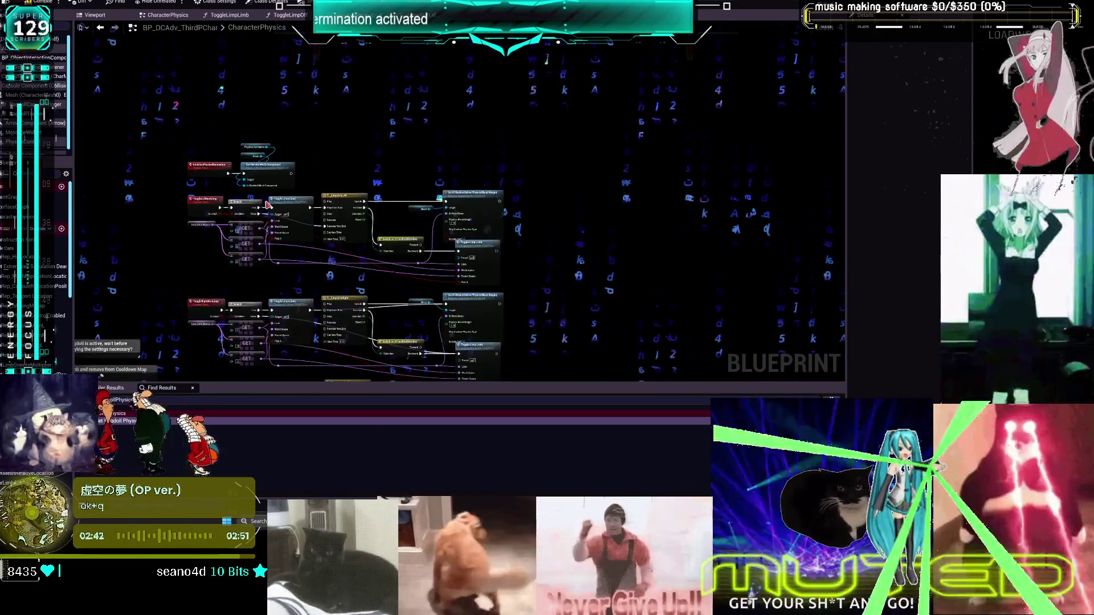
Switch to the EventGraph with Alt+Left and center the Ragdoll Activation section
drag(479, 162, 505, 115)
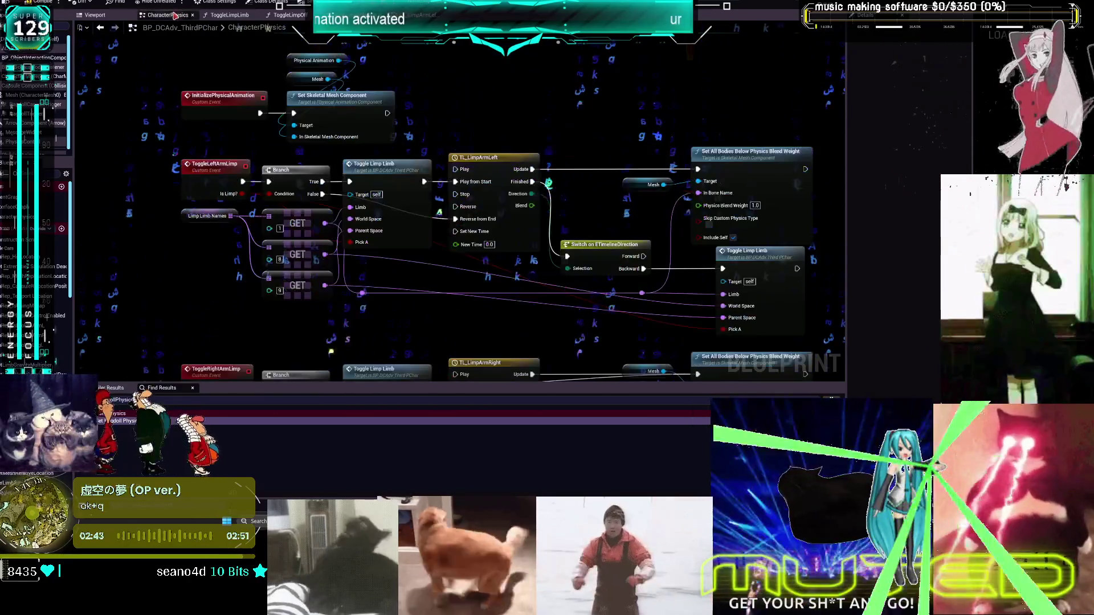
scroll(454, 274, up, 4)
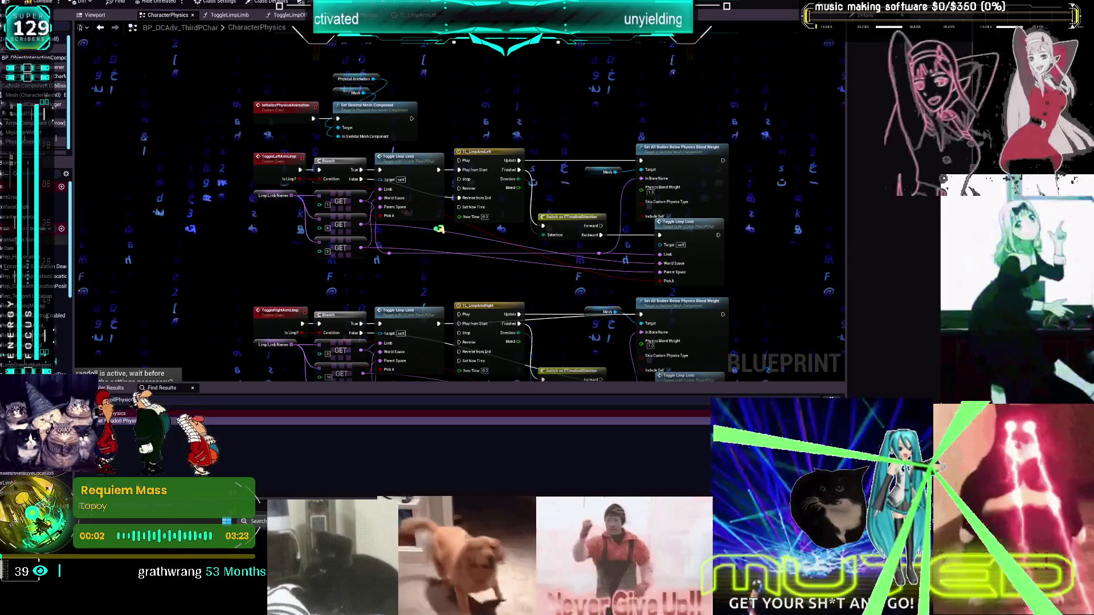
key(alt+Left)
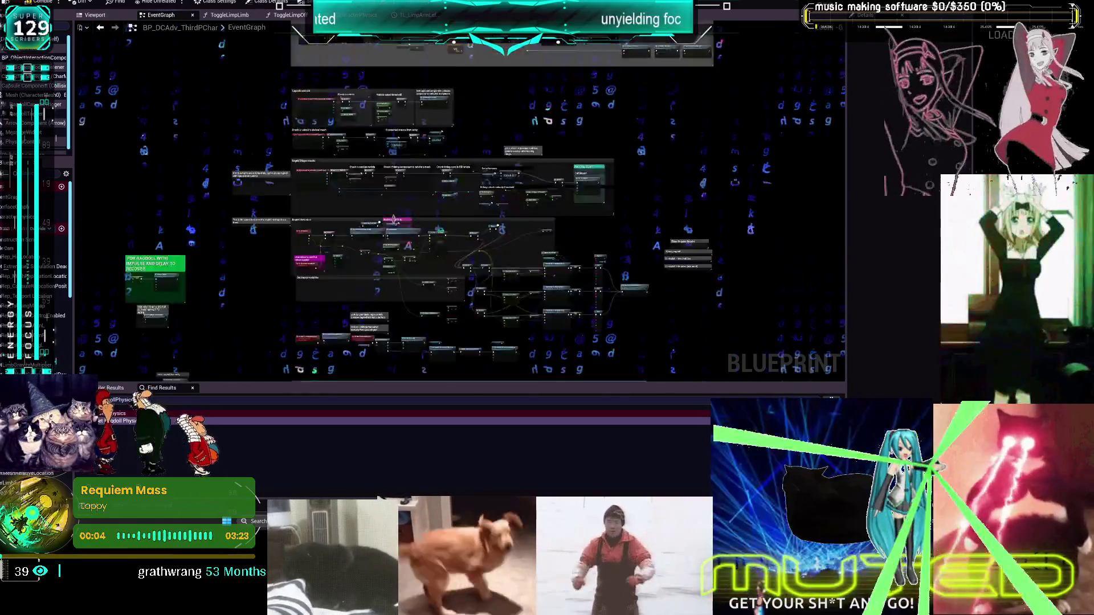
scroll(393, 219, up, 5)
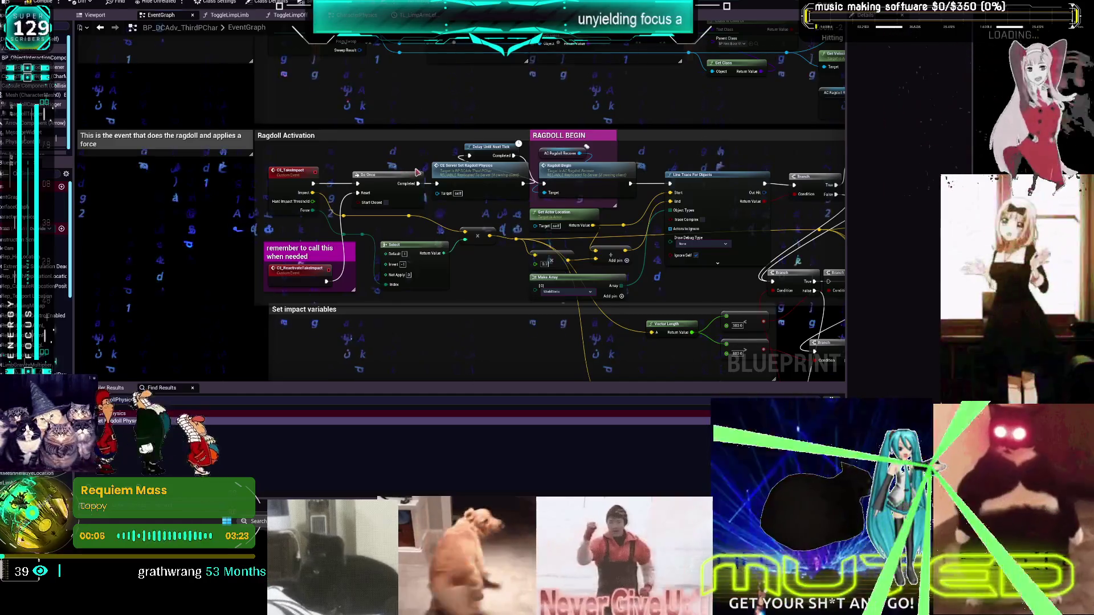
drag(416, 173, 365, 129)
drag(382, 172, 407, 128)
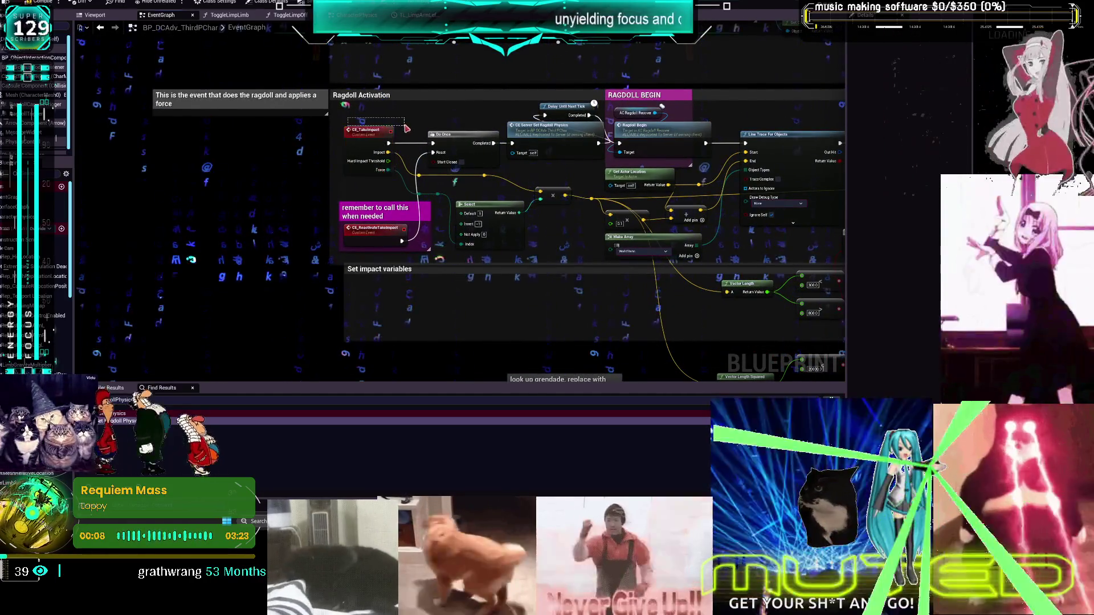
Paste the limp reset nodes at CE_Server_SetRagdollPhysics, then jump to CE_SetBreakLimb
double_click(560, 132)
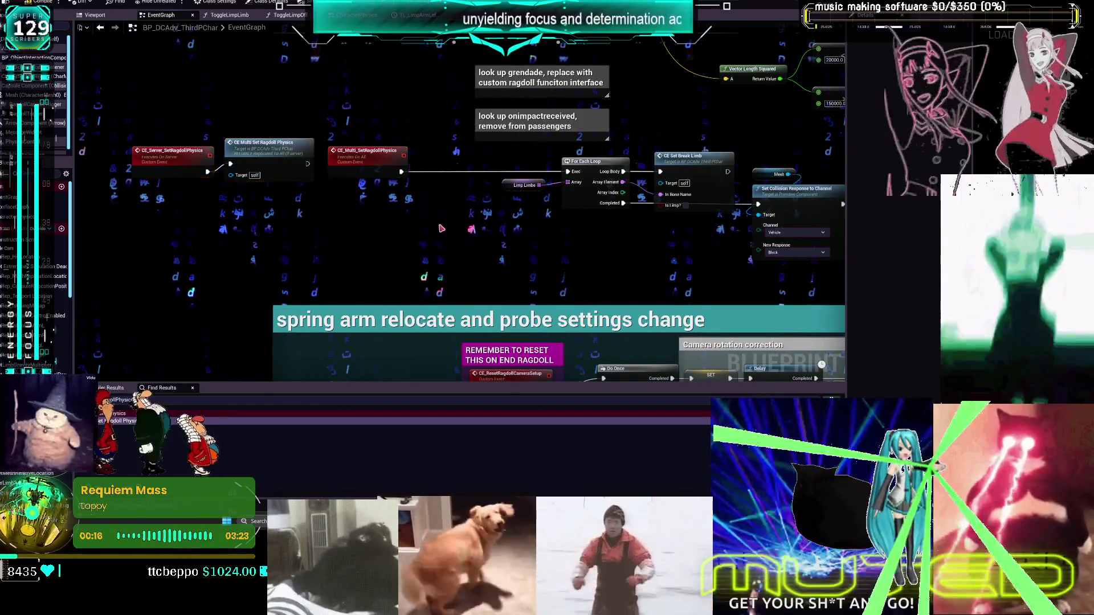
key(ctrl+v)
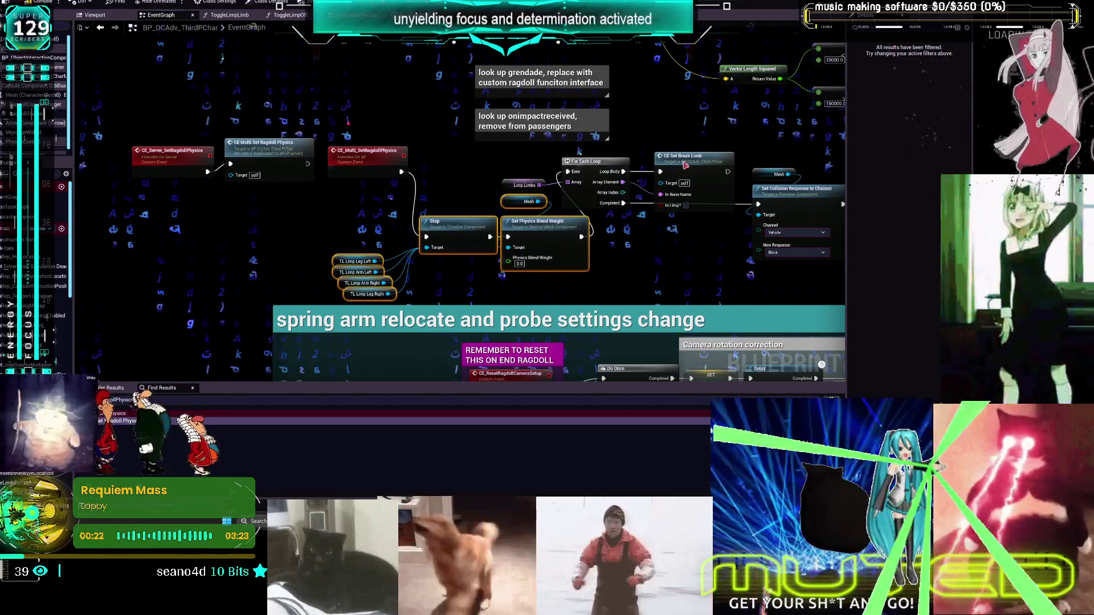
double_click(690, 162)
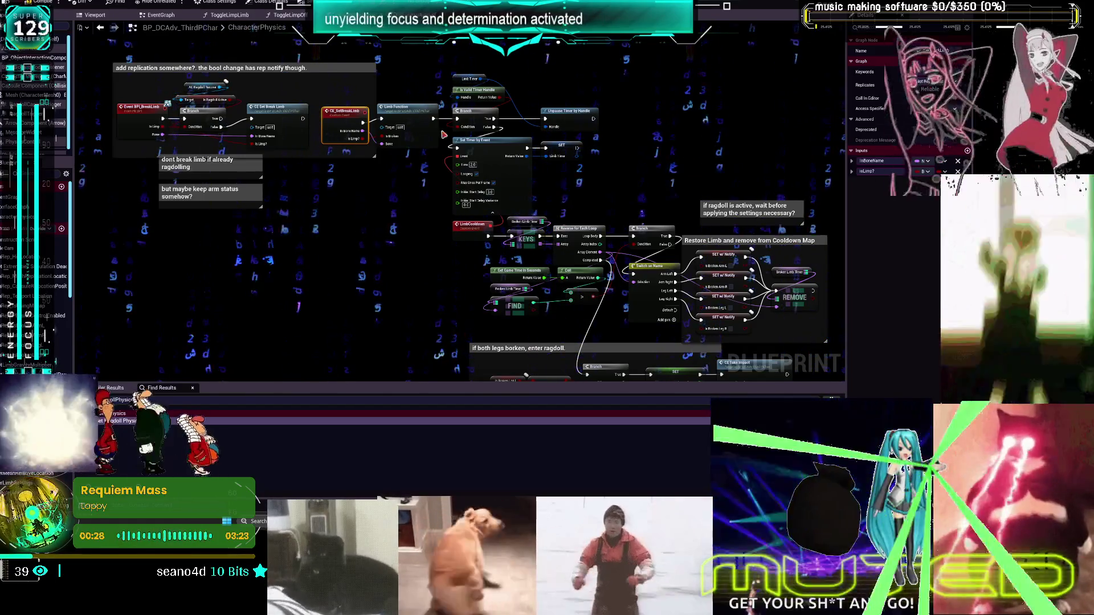
Open the LimbFunction function graph from the My Blueprint panel
double_click(403, 115)
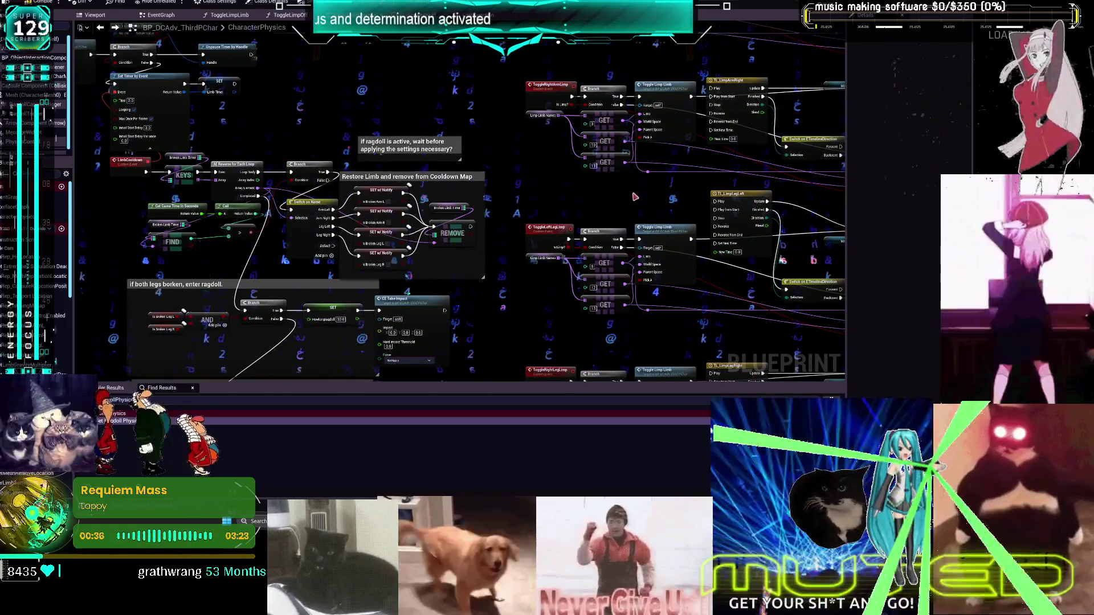
drag(636, 198, 591, 238)
drag(621, 177, 543, 227)
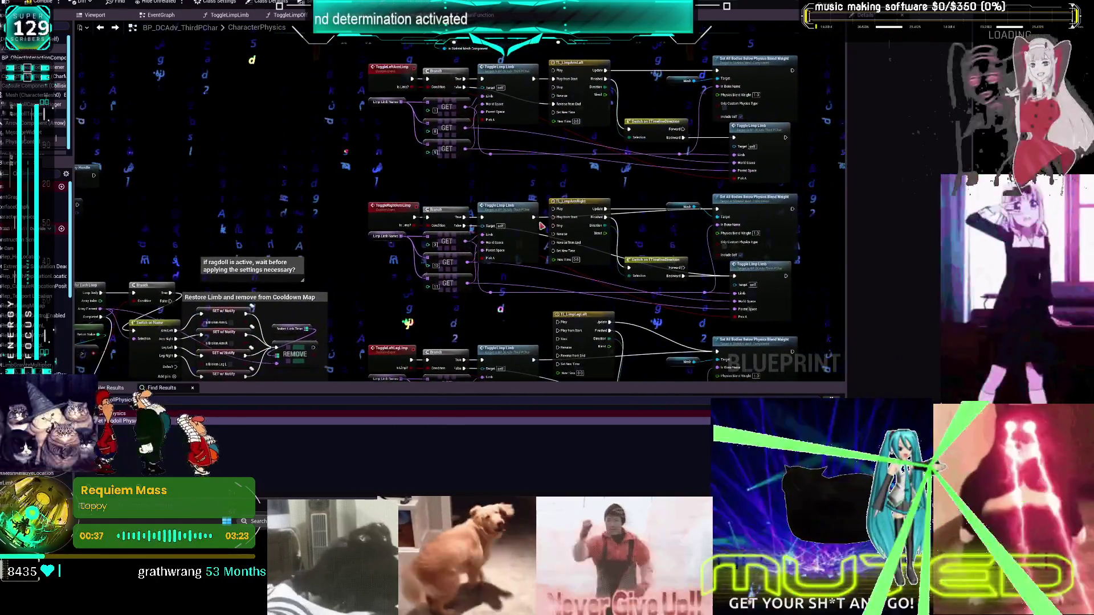
drag(670, 251, 654, 183)
mouse_move(534, 282)
mouse_down()
mouse_move(531, 274)
mouse_move(517, 292)
mouse_up()
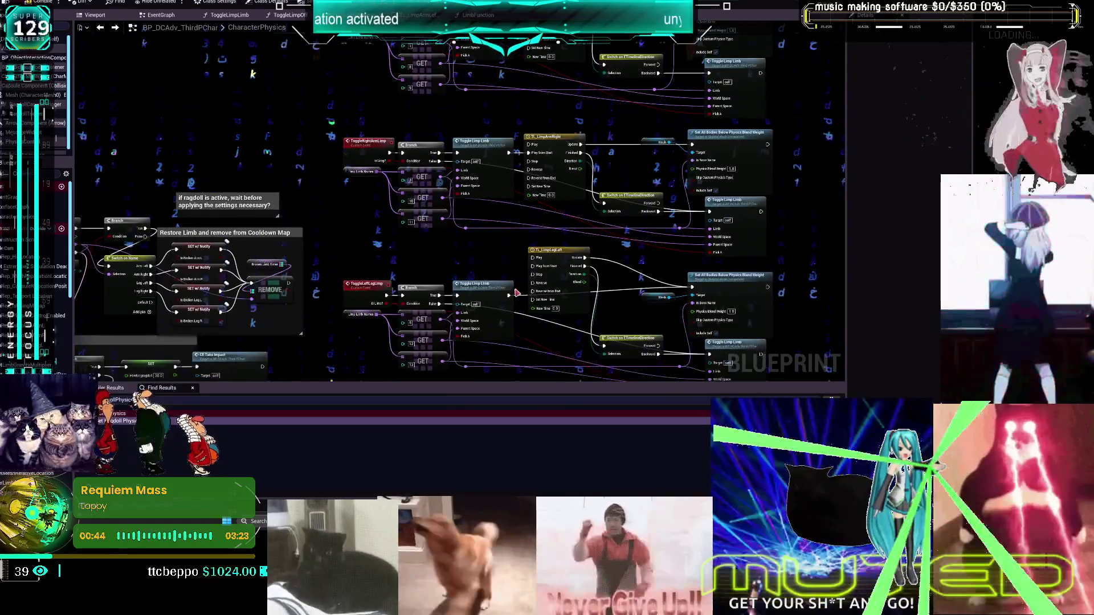
mouse_move(634, 311)
mouse_down()
mouse_move(611, 310)
mouse_move(610, 296)
mouse_up()
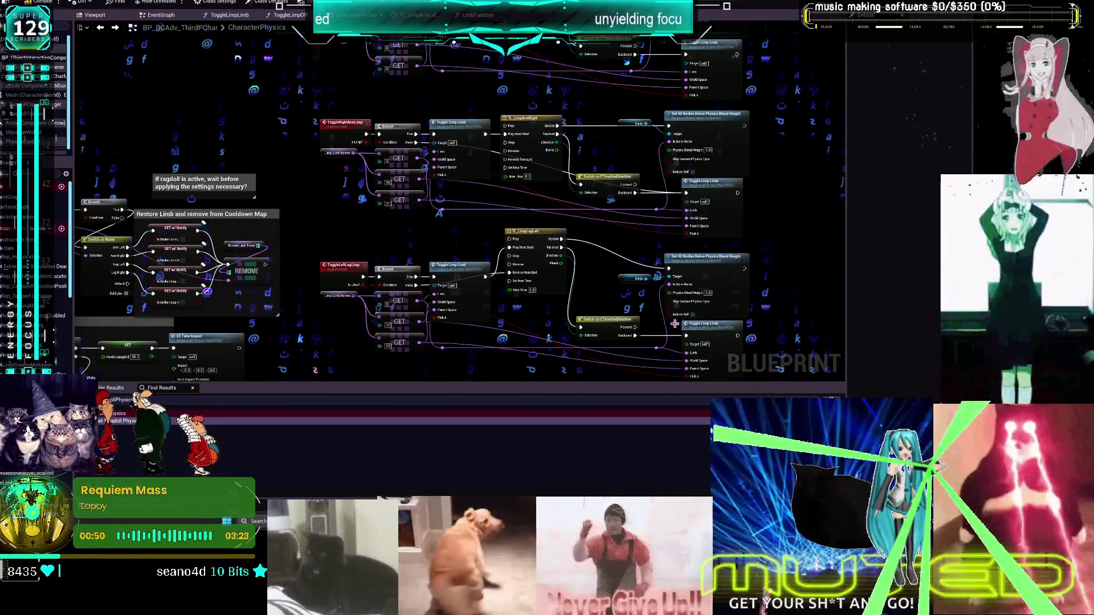
drag(566, 209, 583, 291)
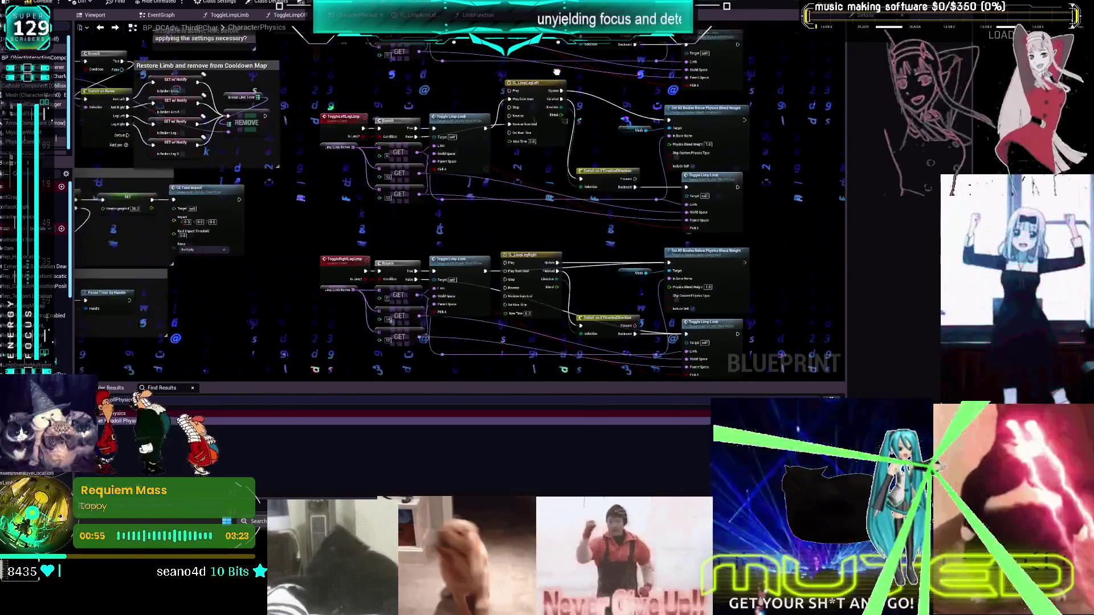
drag(544, 292, 493, 218)
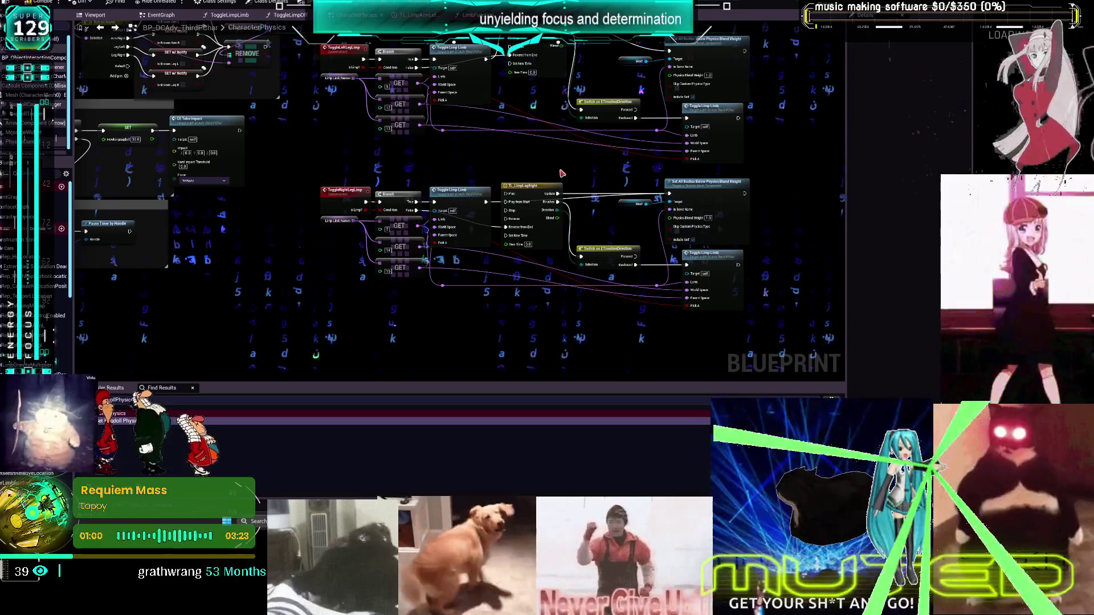
drag(562, 173, 536, 283)
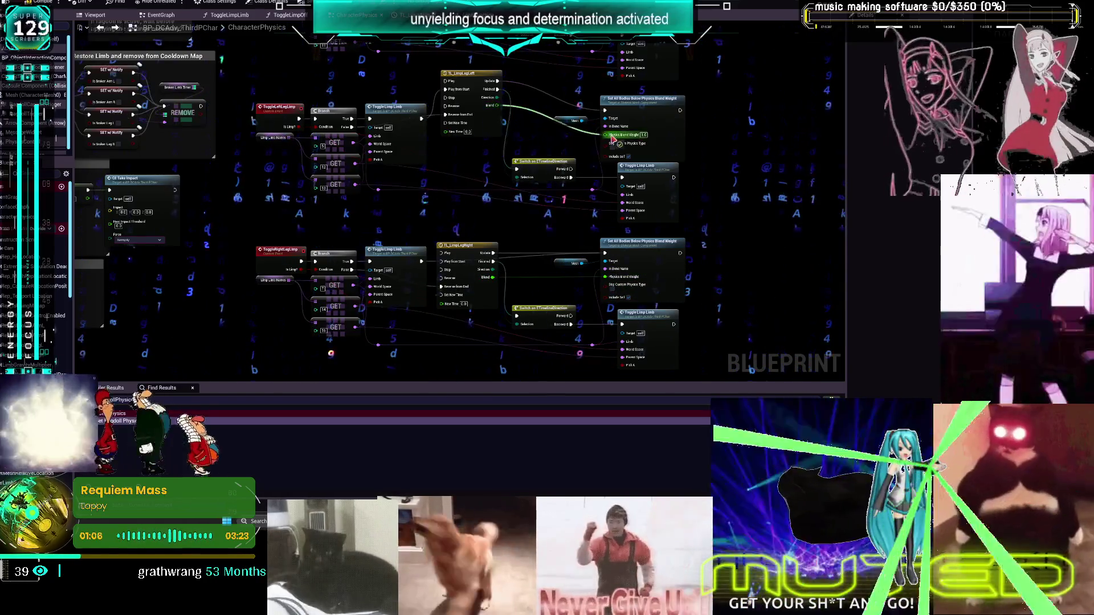
mouse_move(599, 79)
mouse_down()
mouse_move(558, 139)
mouse_move(579, 166)
mouse_move(564, 149)
mouse_up()
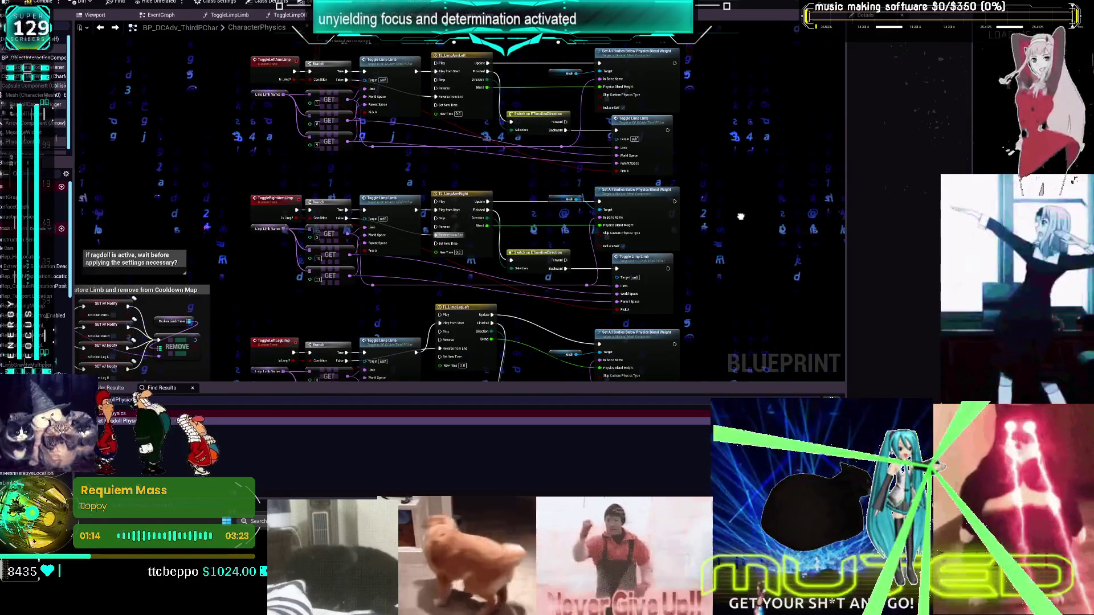
drag(741, 217, 720, 26)
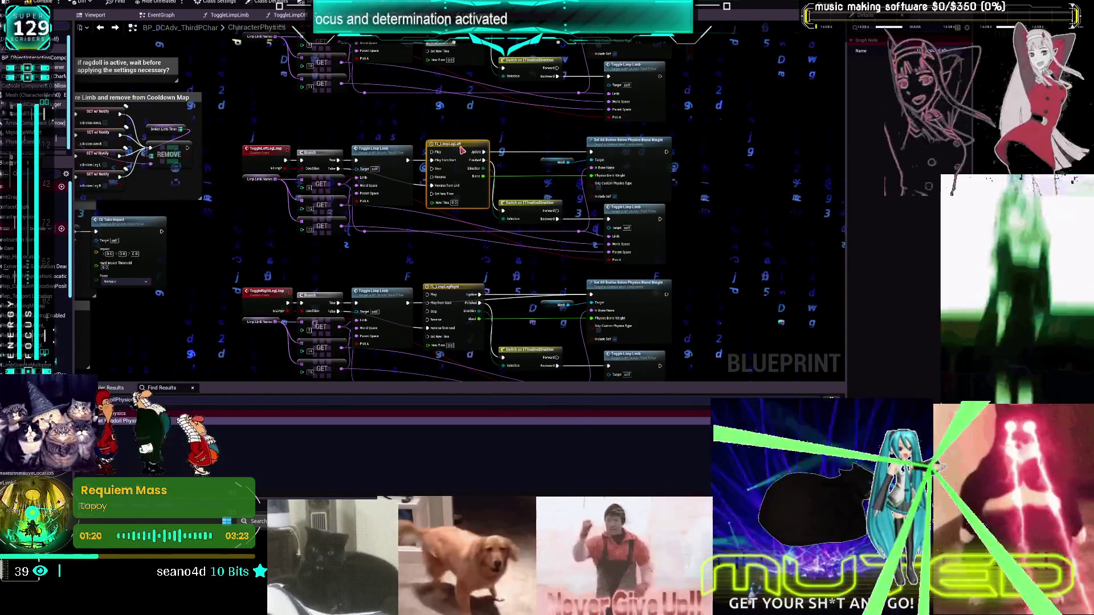
drag(695, 275, 697, 211)
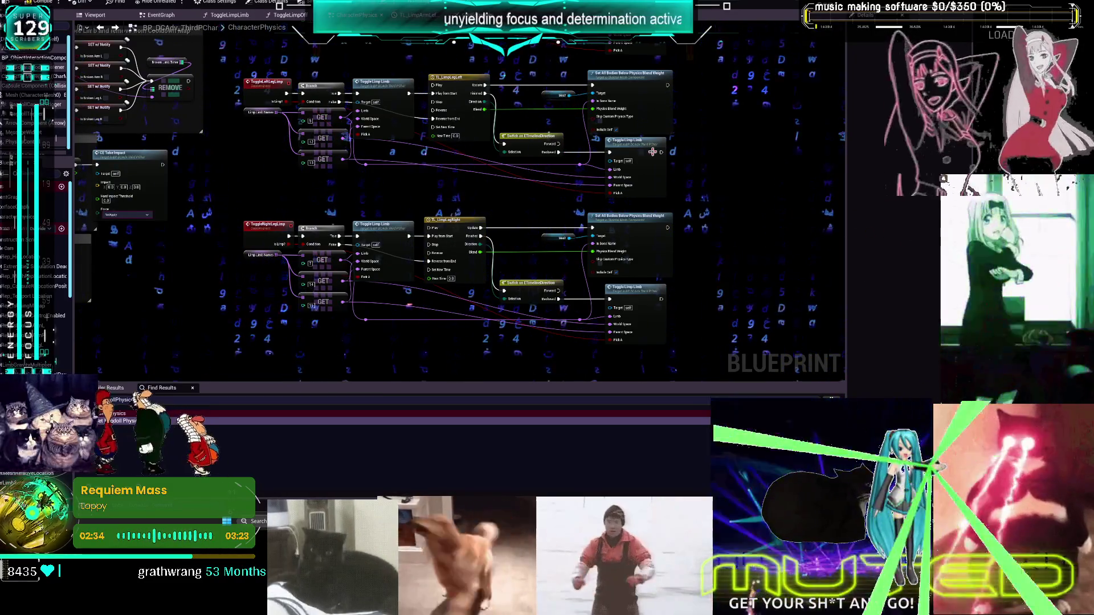
Zoom out over the limb-limp rows and marquee-select the Switch on ETimelineDirection column
scroll(641, 147, down, 3)
drag(730, 70, 676, 154)
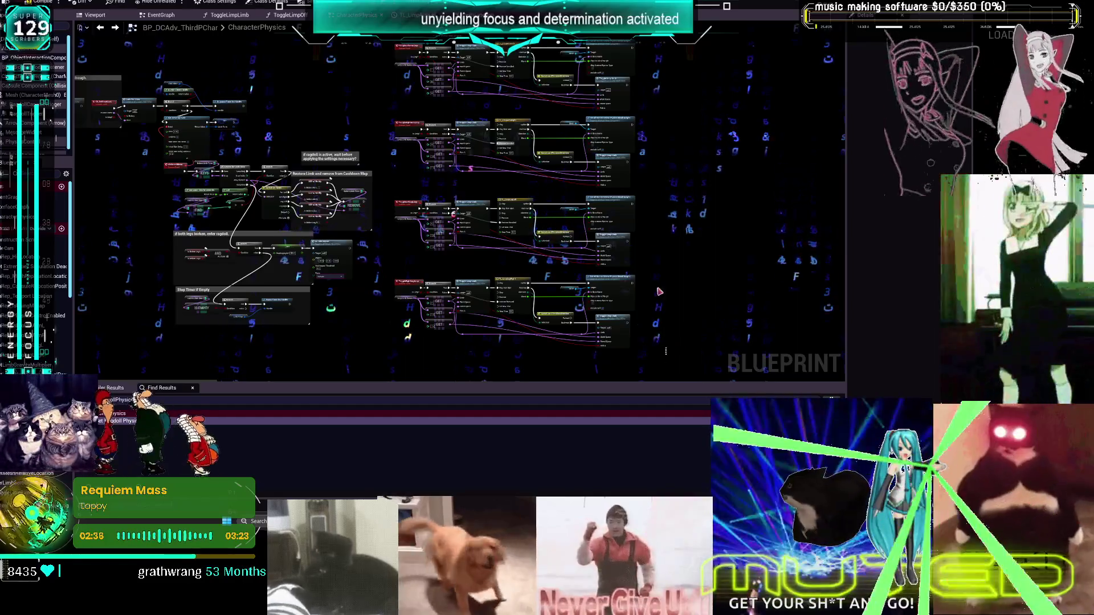
scroll(676, 154, down, 2)
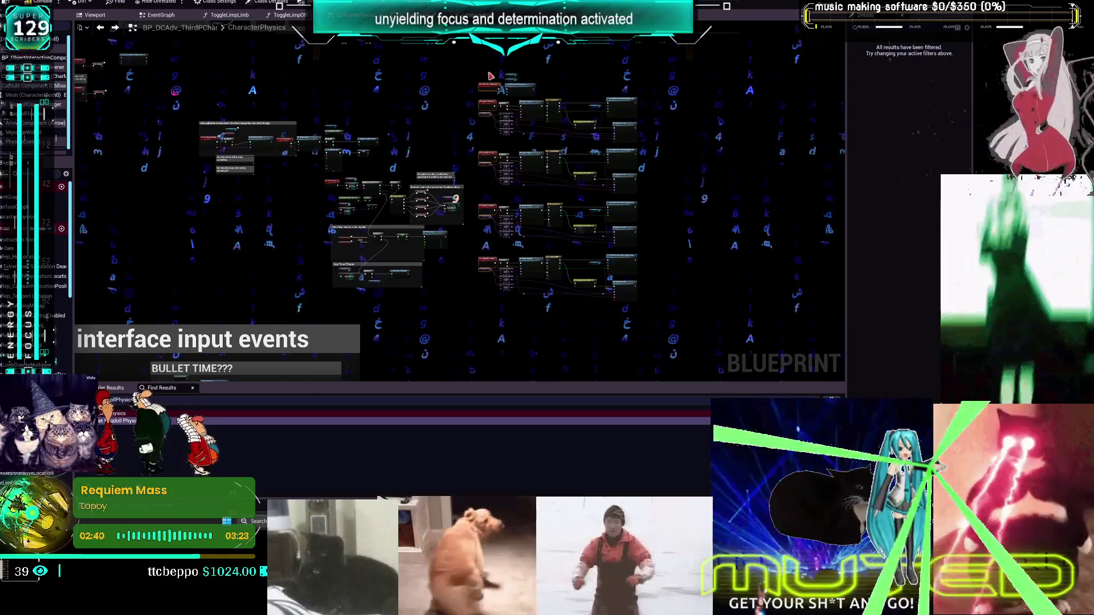
scroll(510, 242, up, 2)
scroll(502, 317, down, 2)
right_click(502, 318)
click(506, 337)
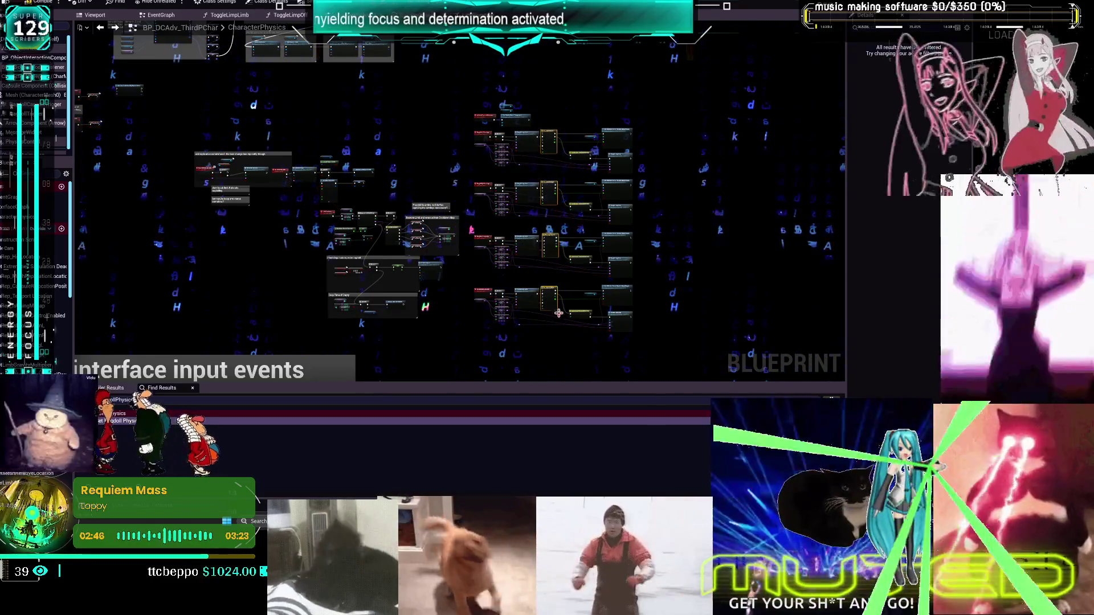
drag(580, 349, 572, 126)
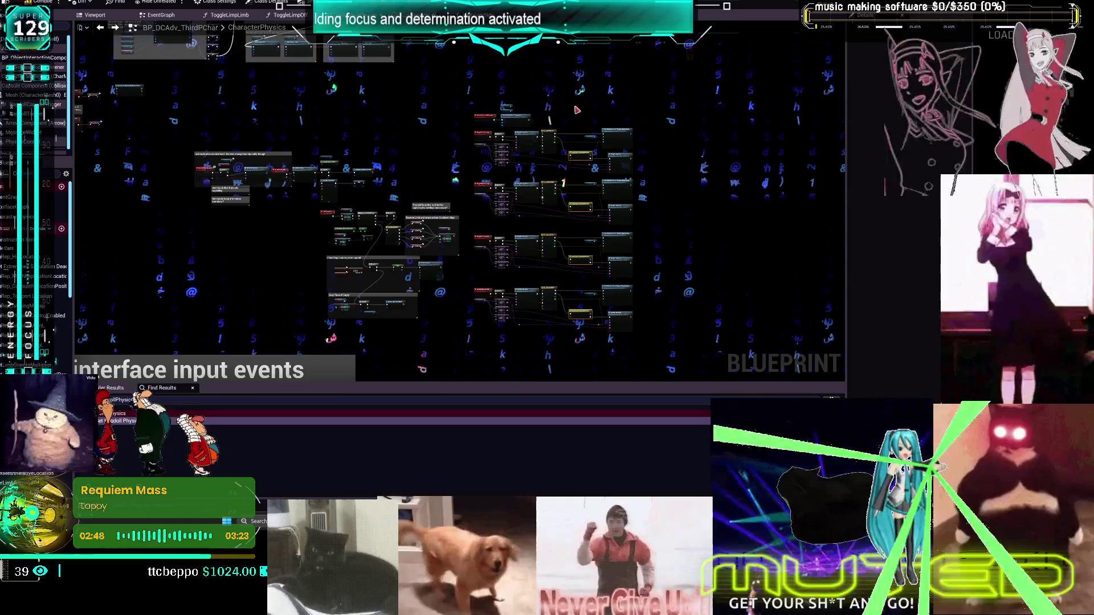
scroll(584, 154, up, 5)
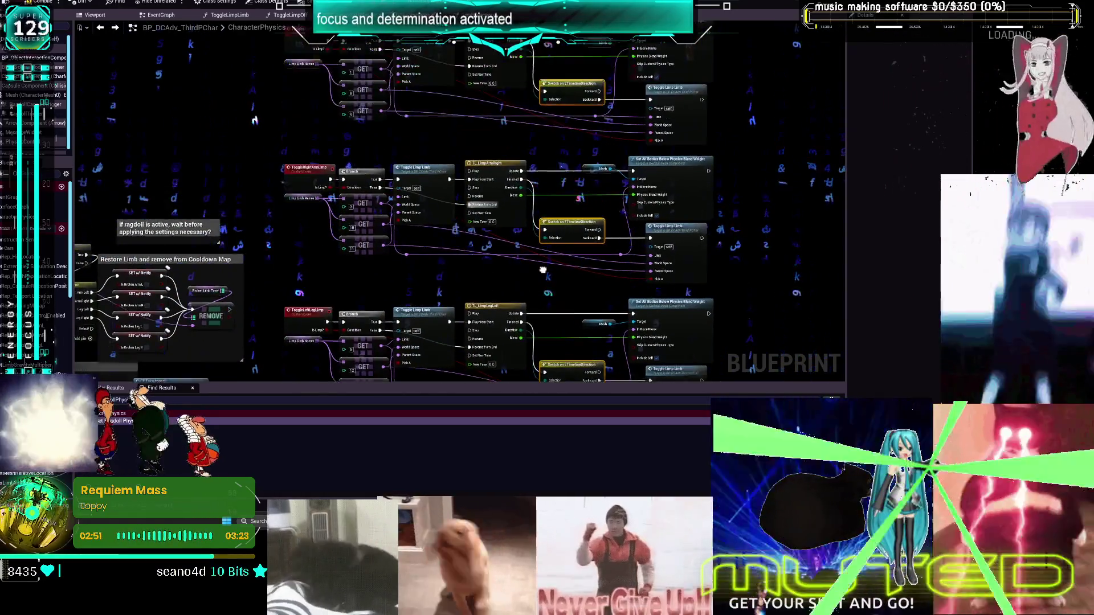
Pan up to the upper limb-limp rows, then return to the EventGraph with Alt+Left
drag(553, 162, 557, 244)
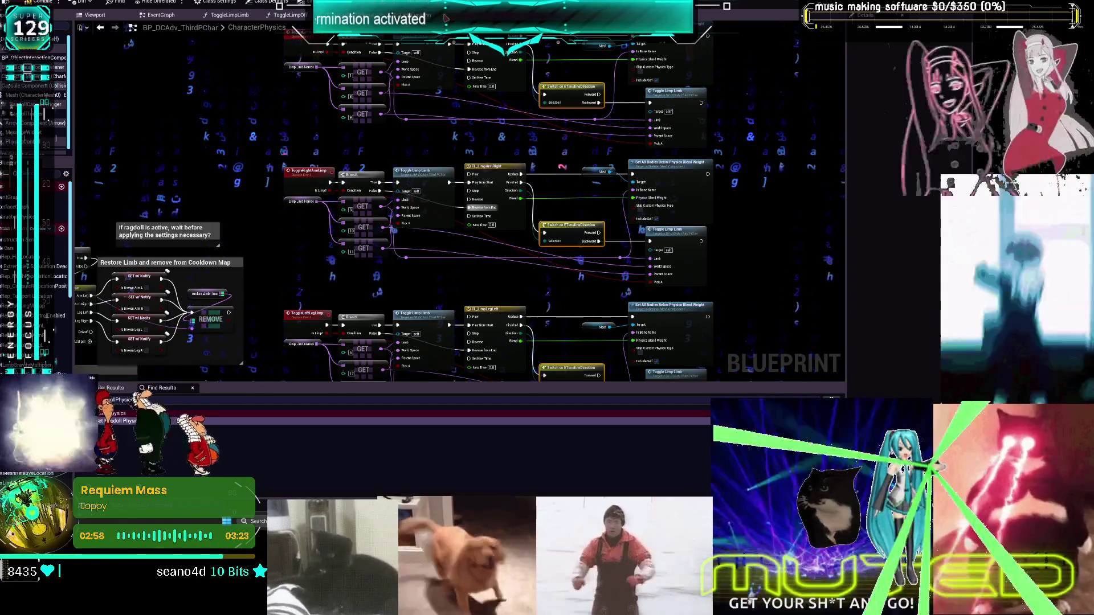
key(alt+Left)
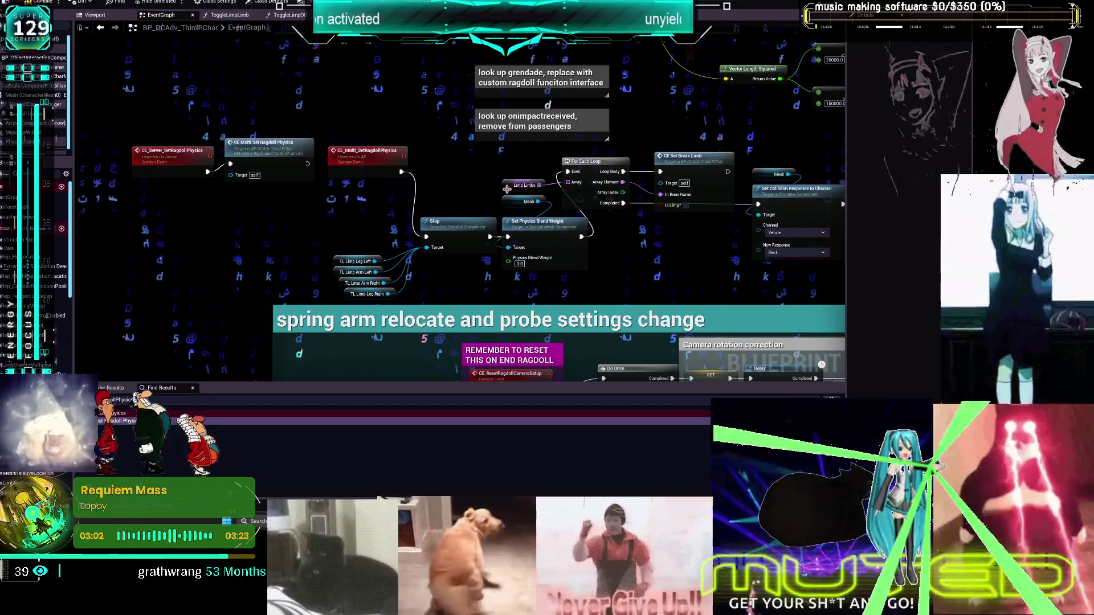
Move the Stop, blend-weight, Mesh and TL Limp nodes further left, then jump to CE_SetBreakLimb
mouse_move(457, 180)
mouse_down()
mouse_move(442, 177)
mouse_move(553, 170)
mouse_up()
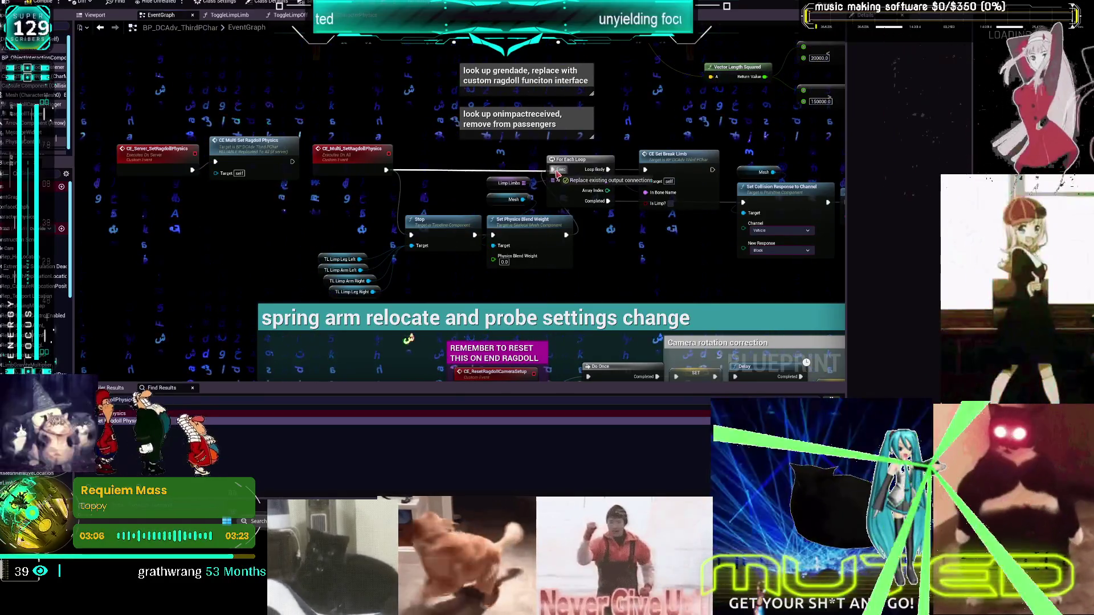
drag(469, 261, 455, 226)
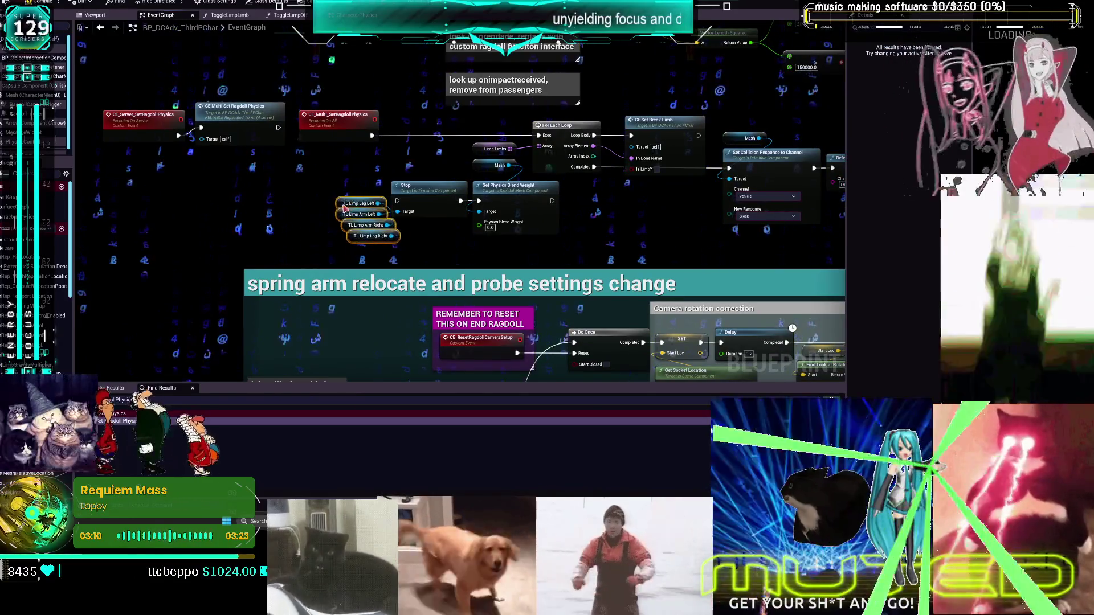
drag(632, 209, 608, 245)
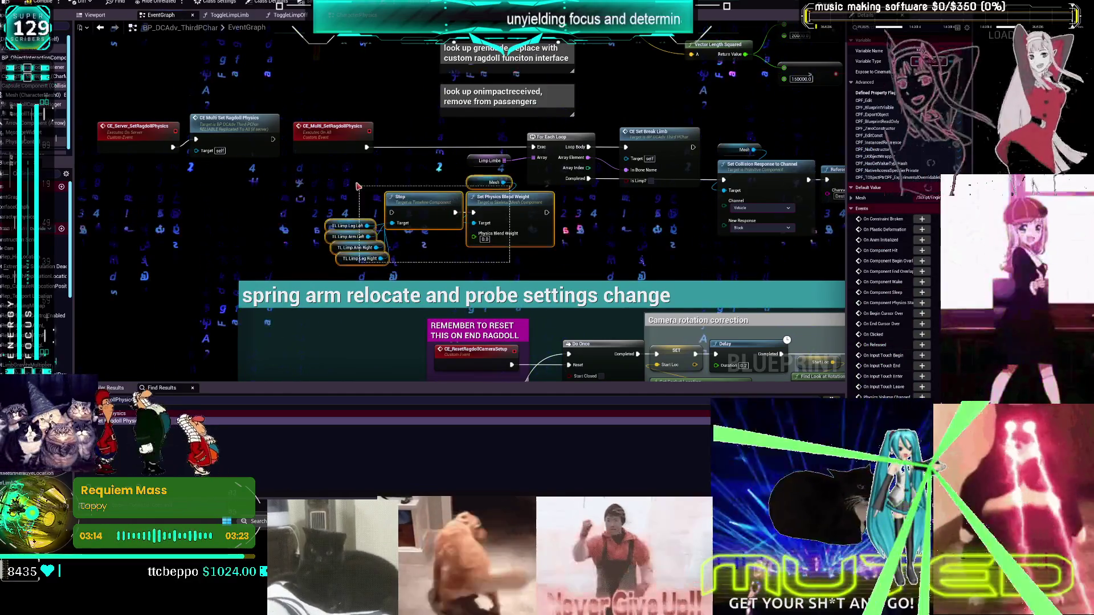
drag(514, 209, 452, 210)
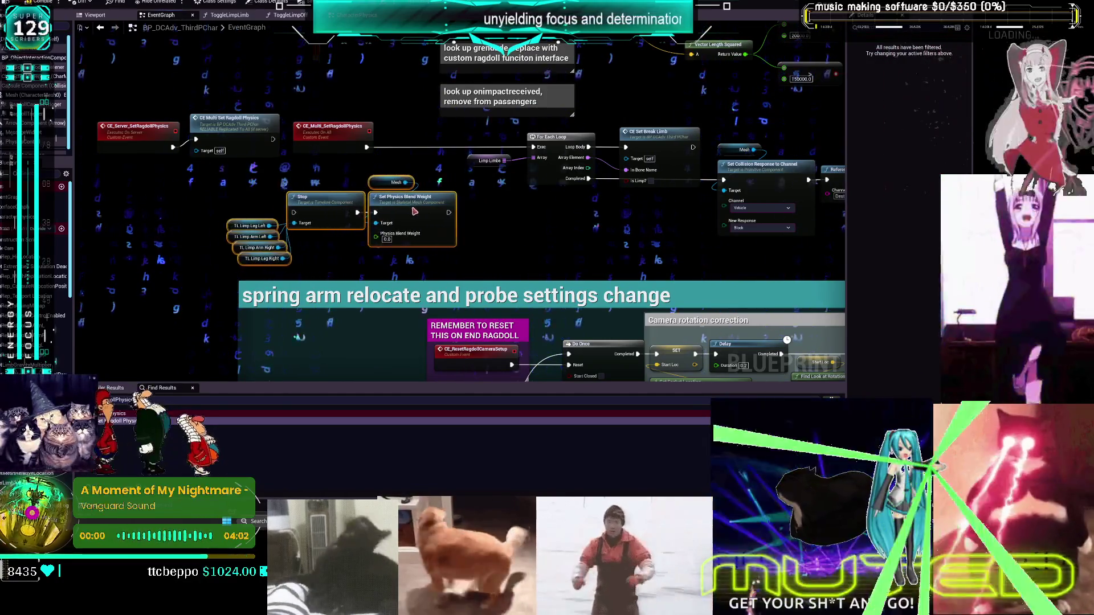
double_click(652, 138)
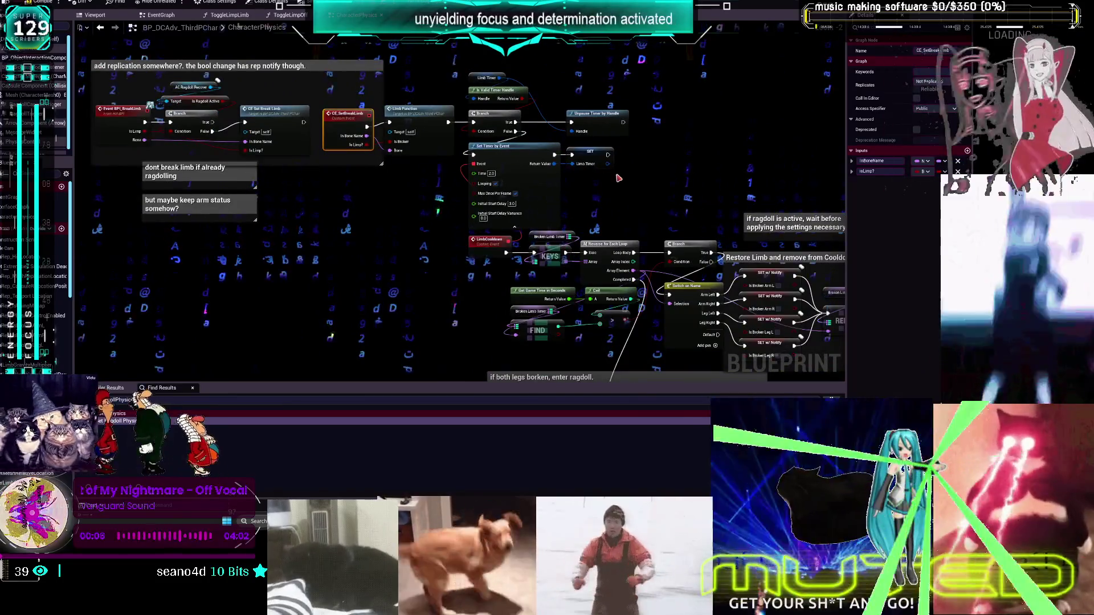
Double-click the Limb Function node to open the LimbFunction graph
double_click(412, 117)
text(add a by pass ()
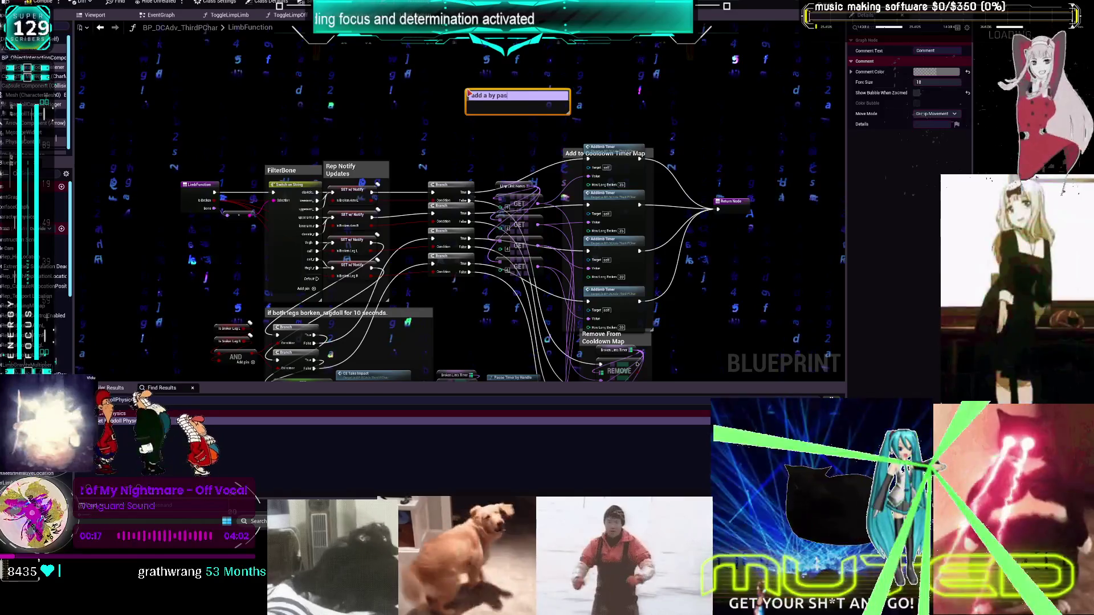
Finish the LimbFunction comment so timelines don't start only to be stopped by ragdoll
text(ime path  so)
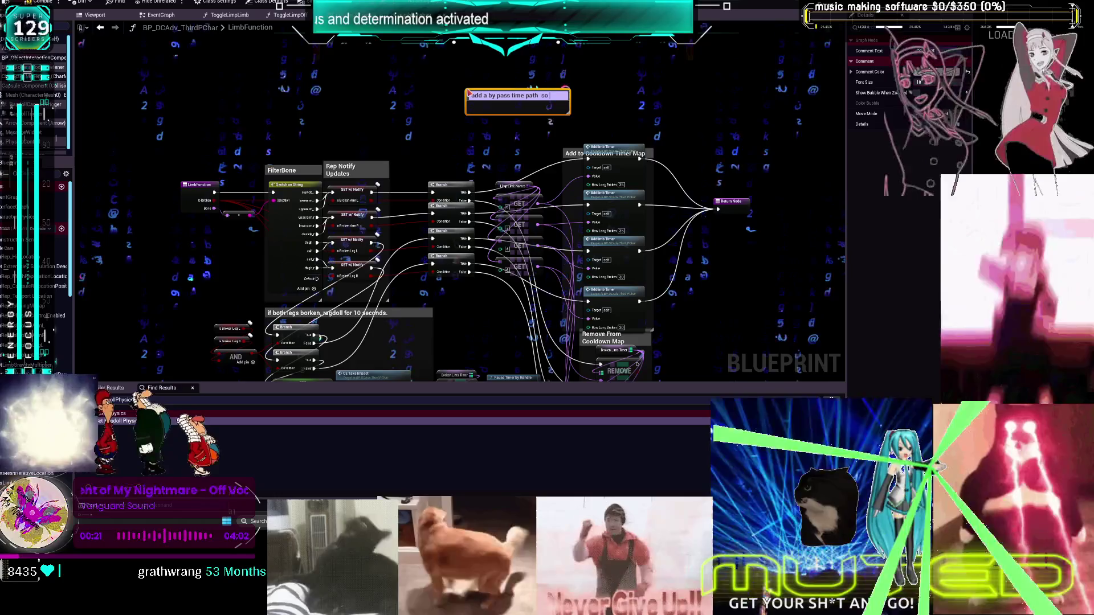
text( that the t)
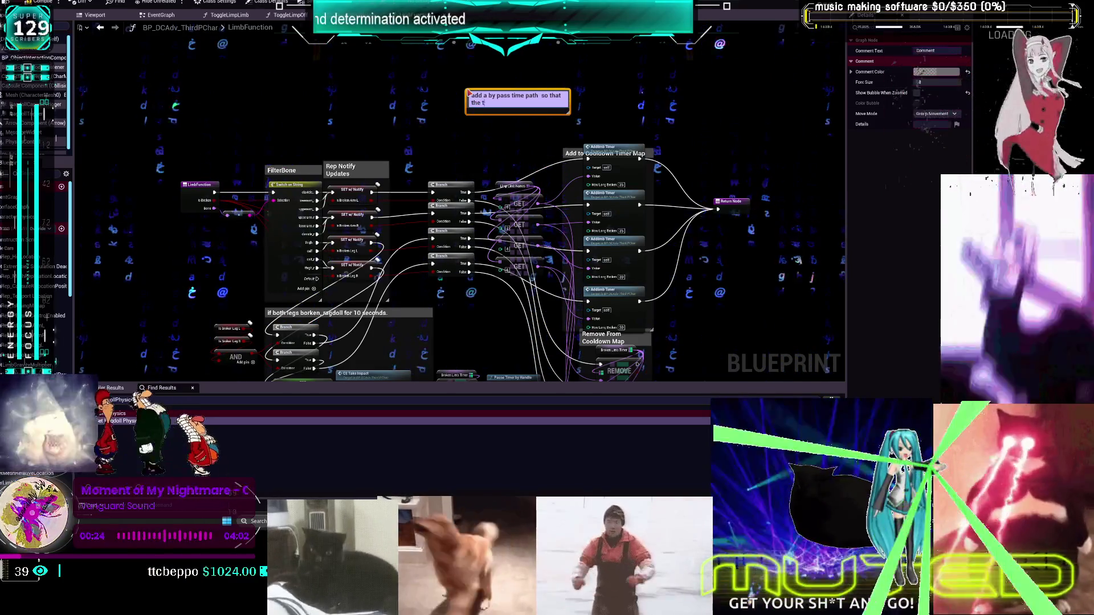
text(imelines dont start)
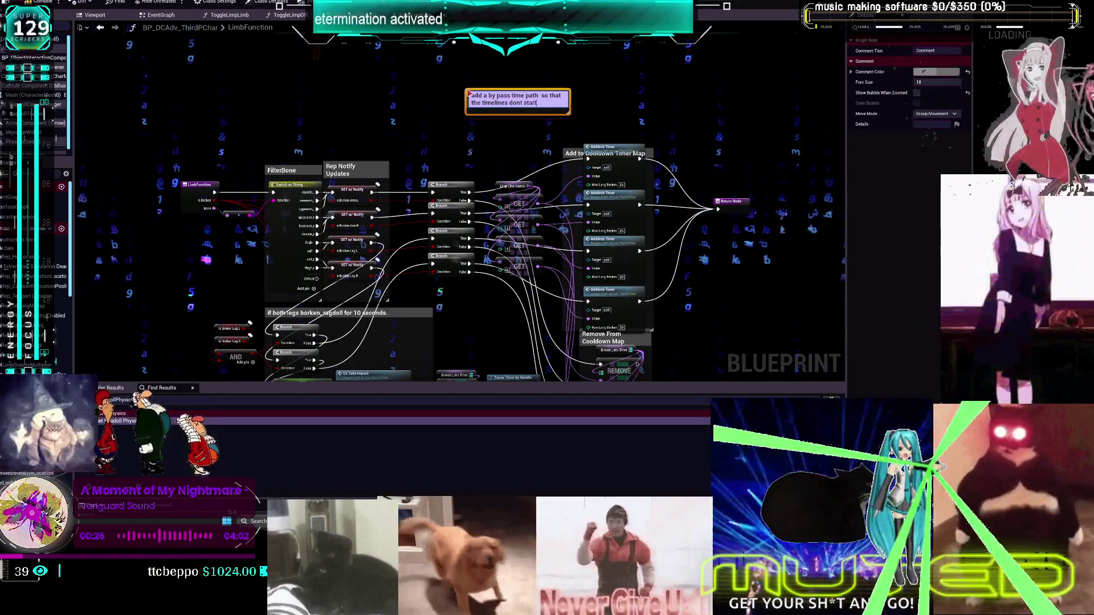
text( only to be stoppe)
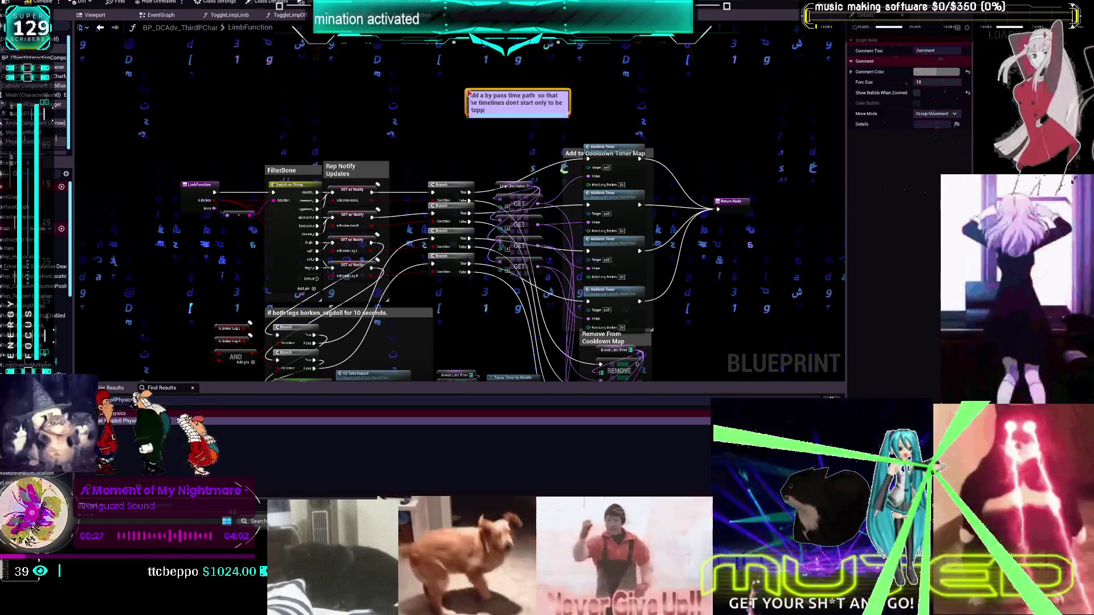
text(d because)
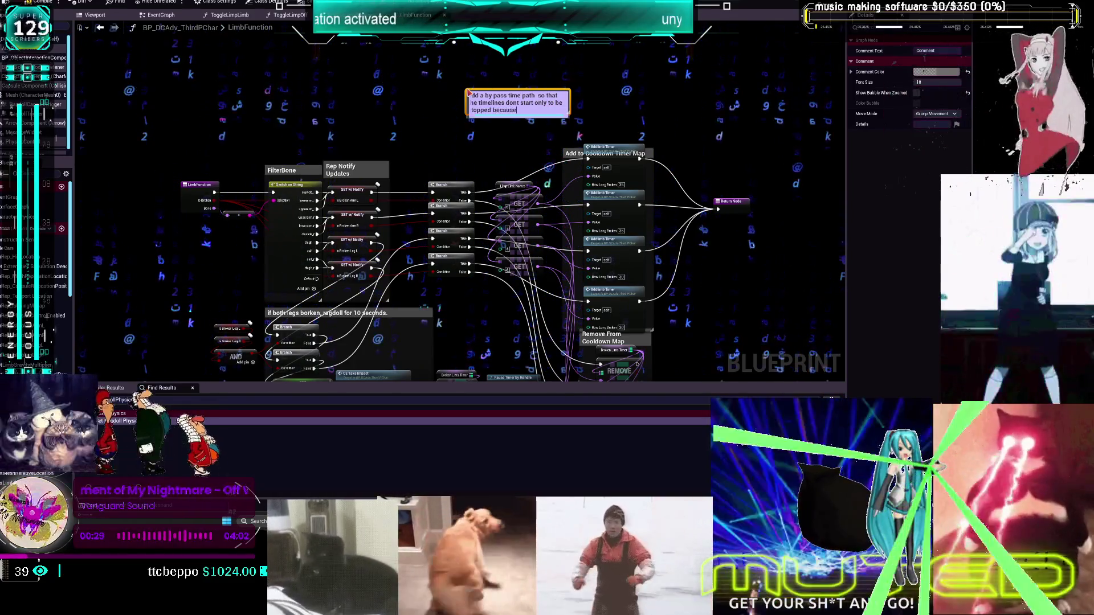
text( starting)
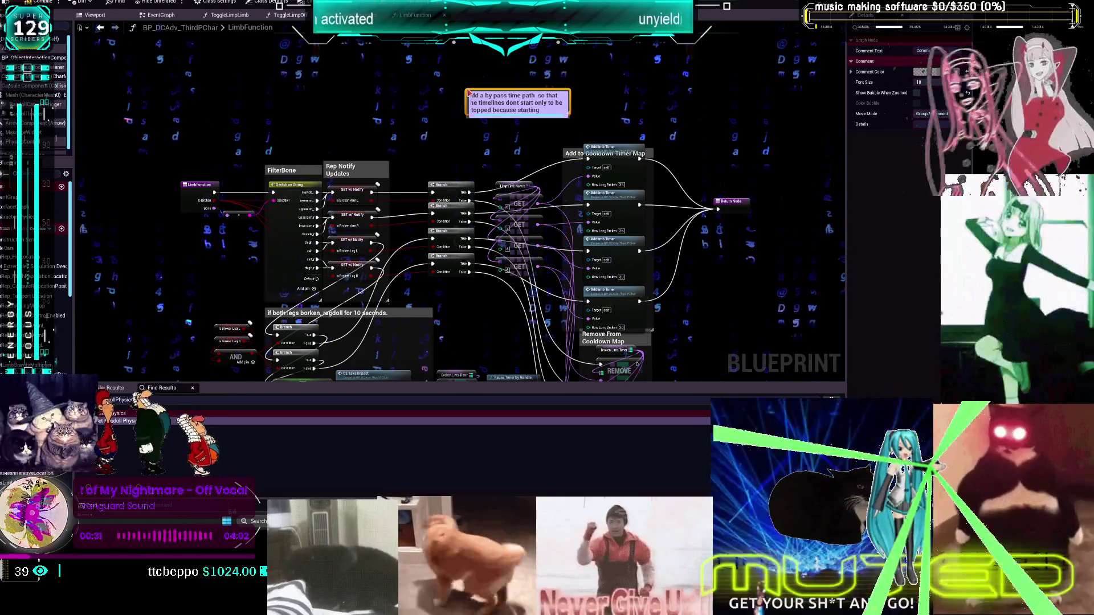
text( ragdoll event)
key(Return)
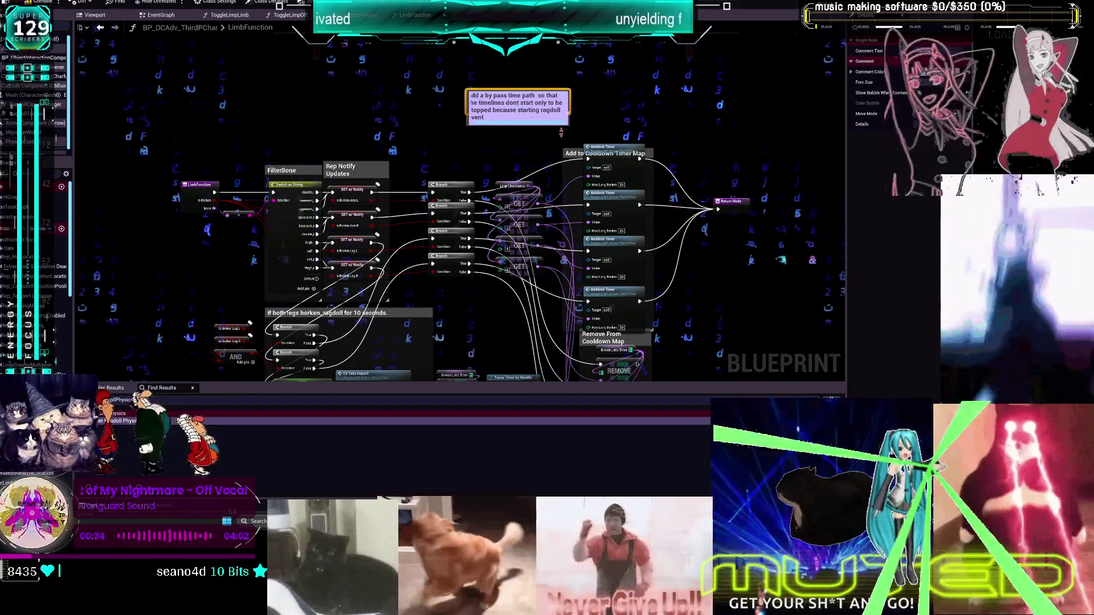
click(617, 119)
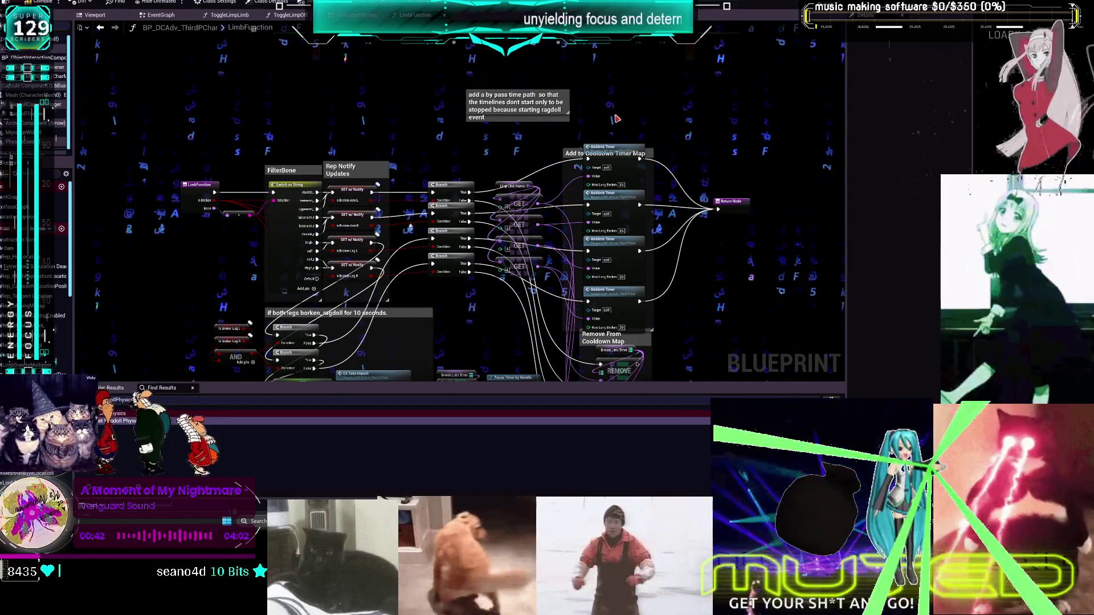
Correct the comment's 'time path' wording to 'timelines path'
click(529, 96)
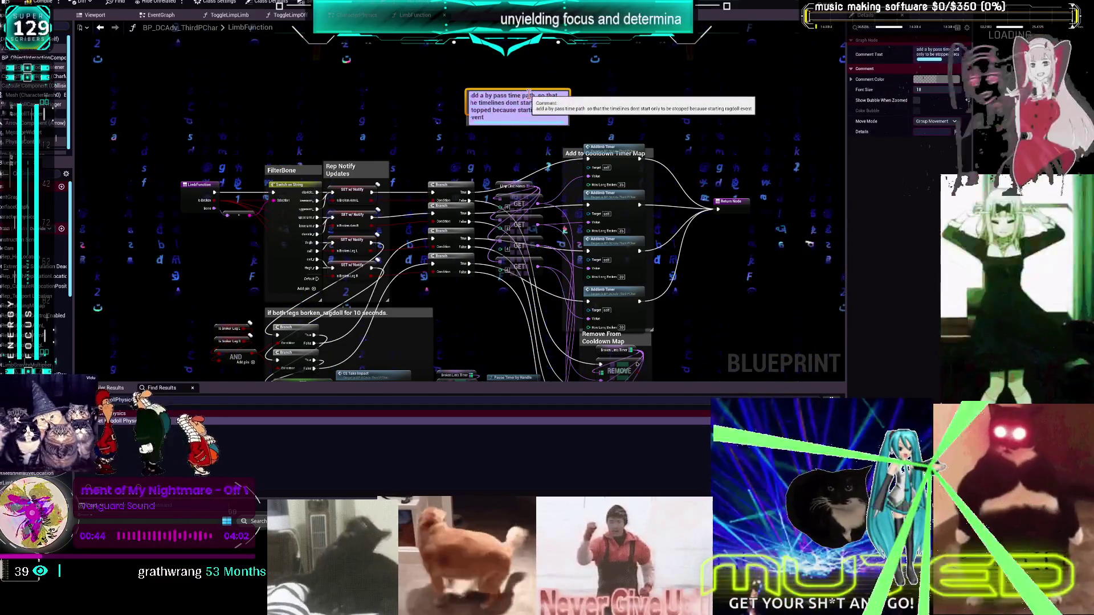
text(lines)
key(Return)
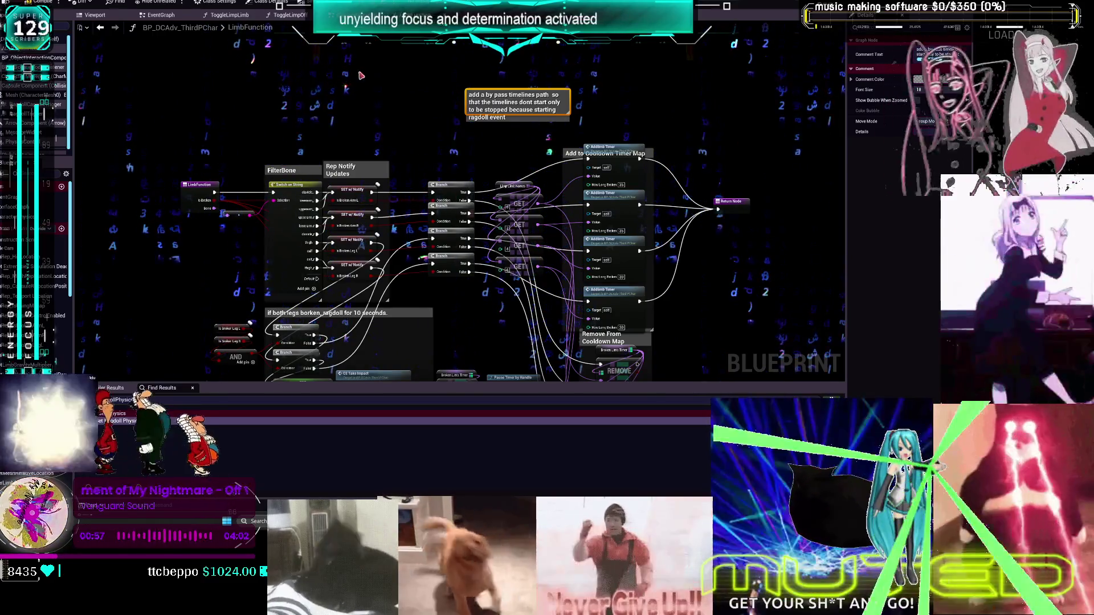
key(alt+Left)
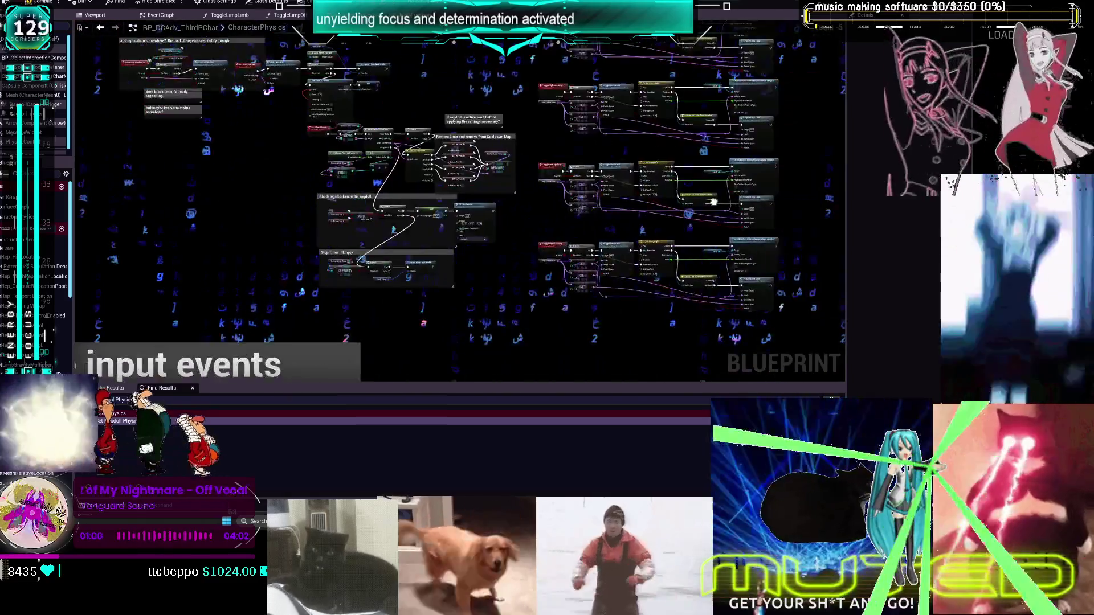
Glance at the ToggleLimpLimb function, then back in CharacterPhysics select the Limb Timer node
scroll(778, 209, up, 5)
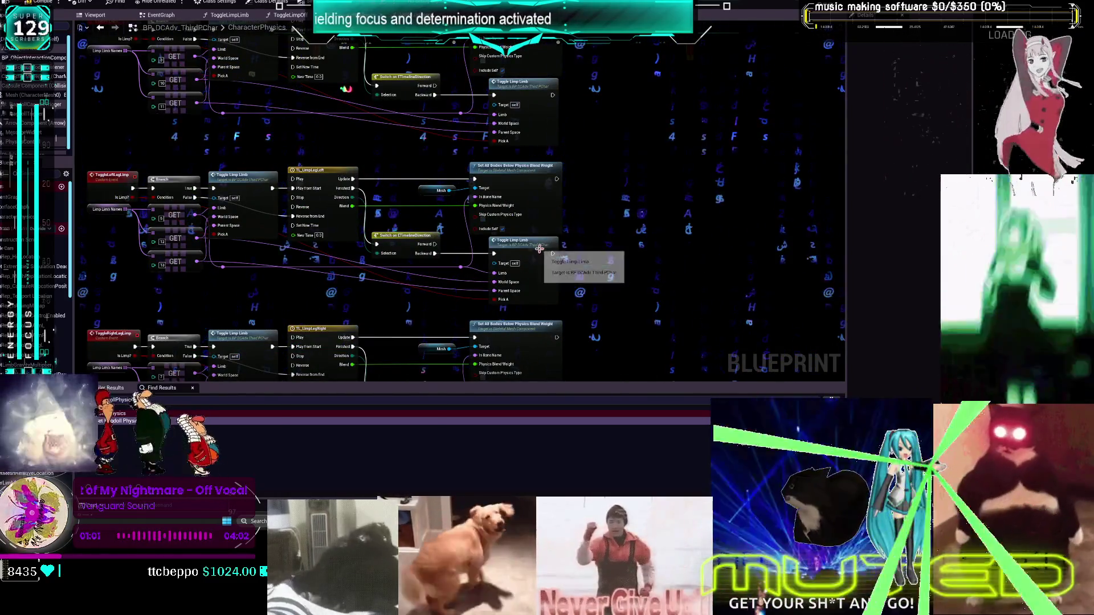
double_click(539, 249)
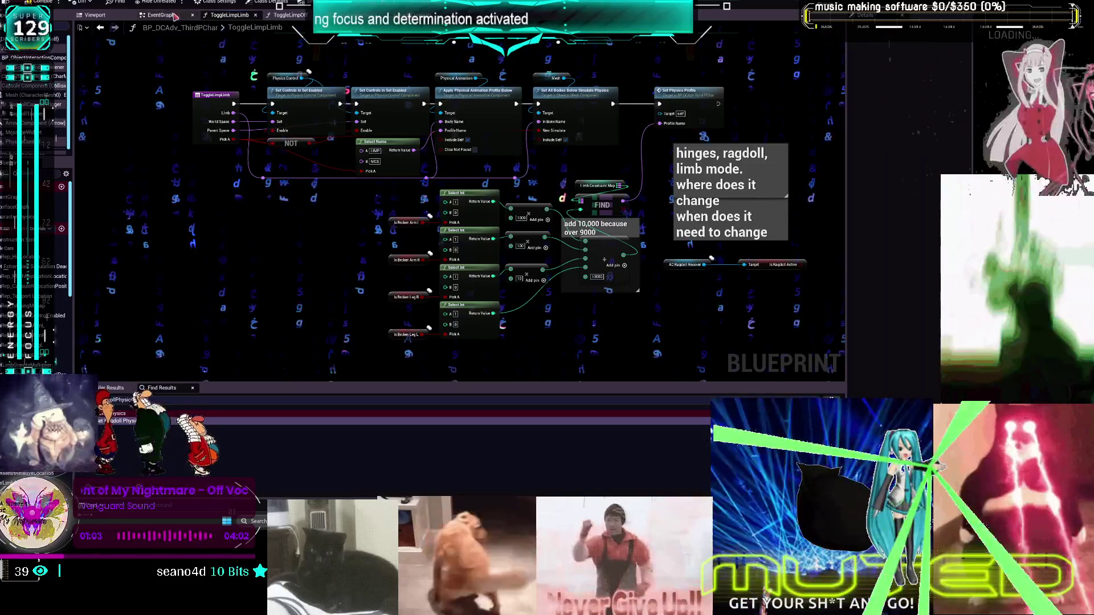
click(99, 27)
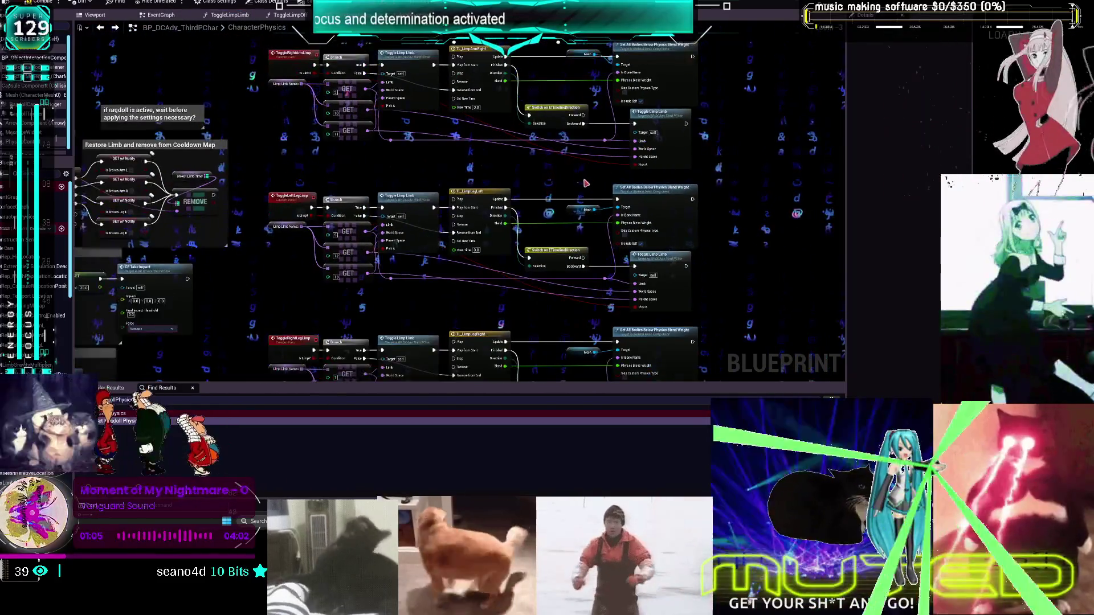
scroll(590, 182, down, 2)
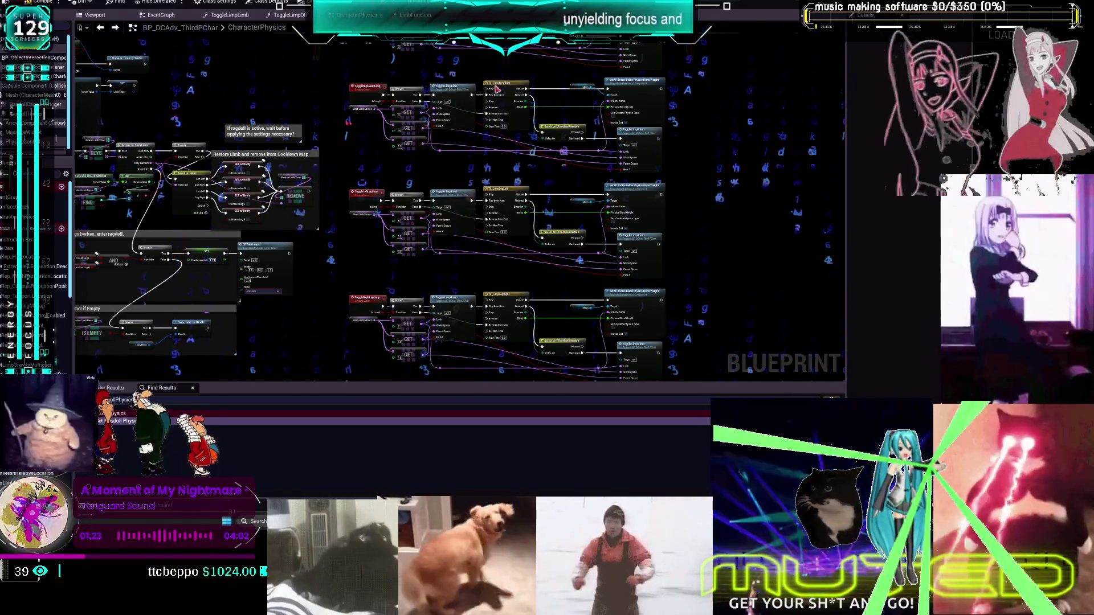
scroll(185, 118, up, 5)
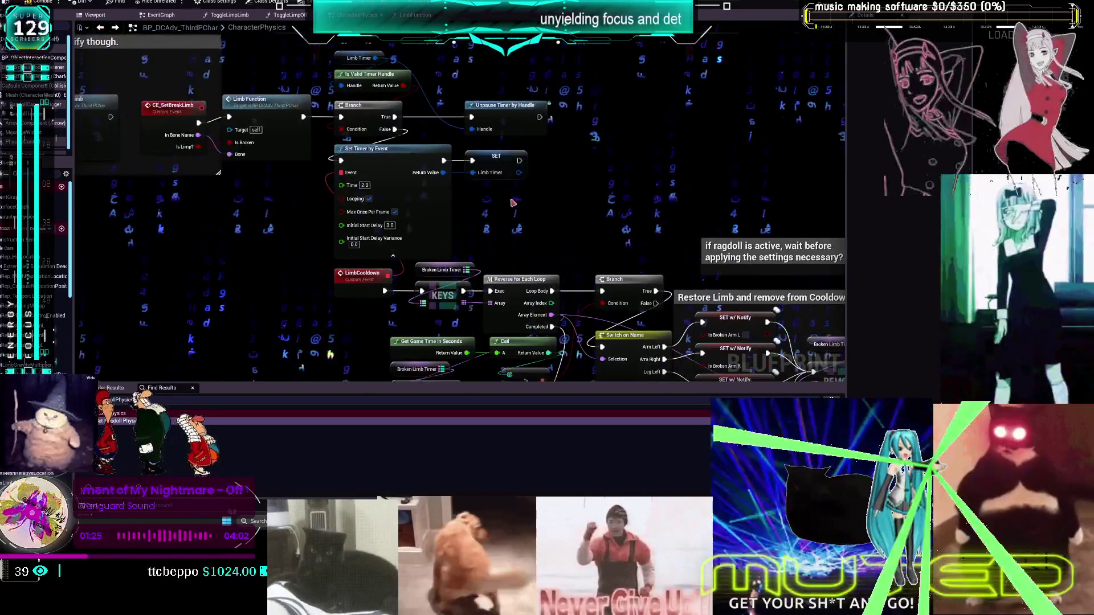
click(353, 88)
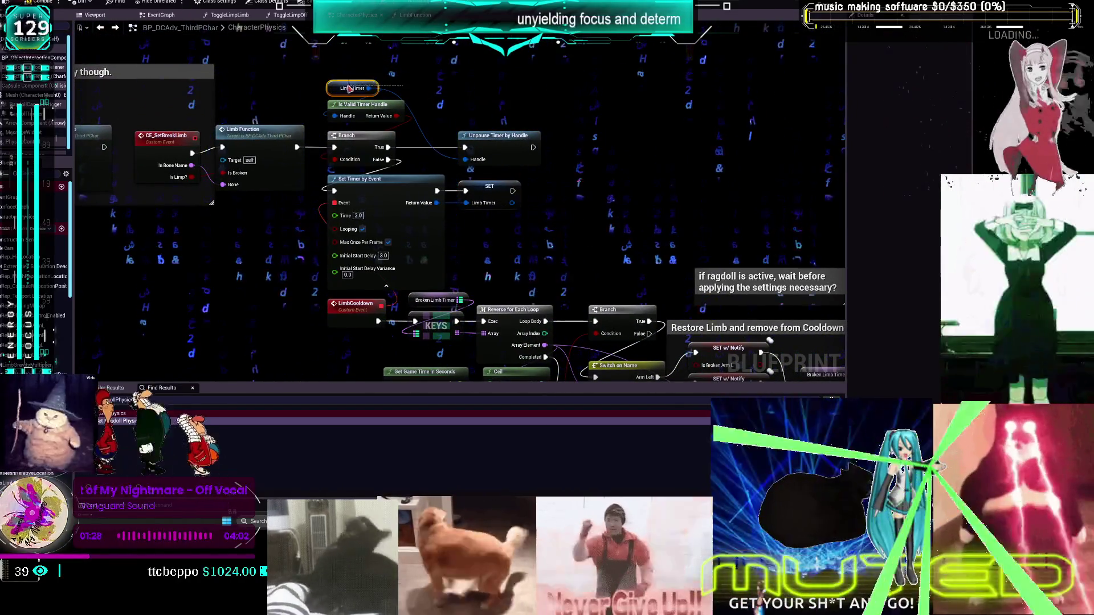
key(ctrl+c)
key(ctrl+v)
drag(599, 98, 600, 139)
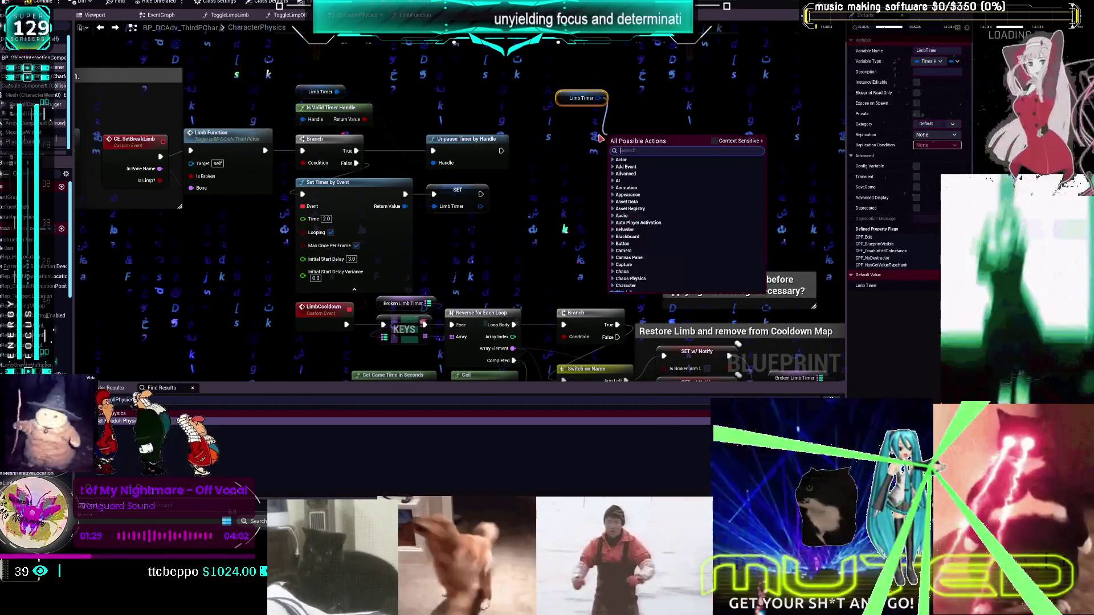
text(clear)
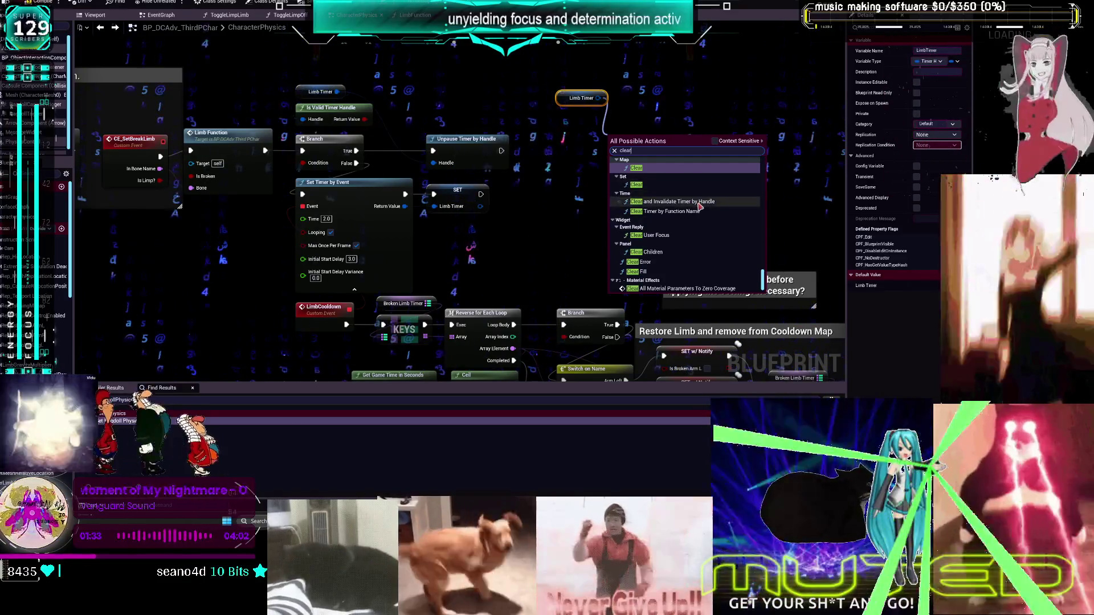
click(669, 202)
drag(650, 139, 600, 115)
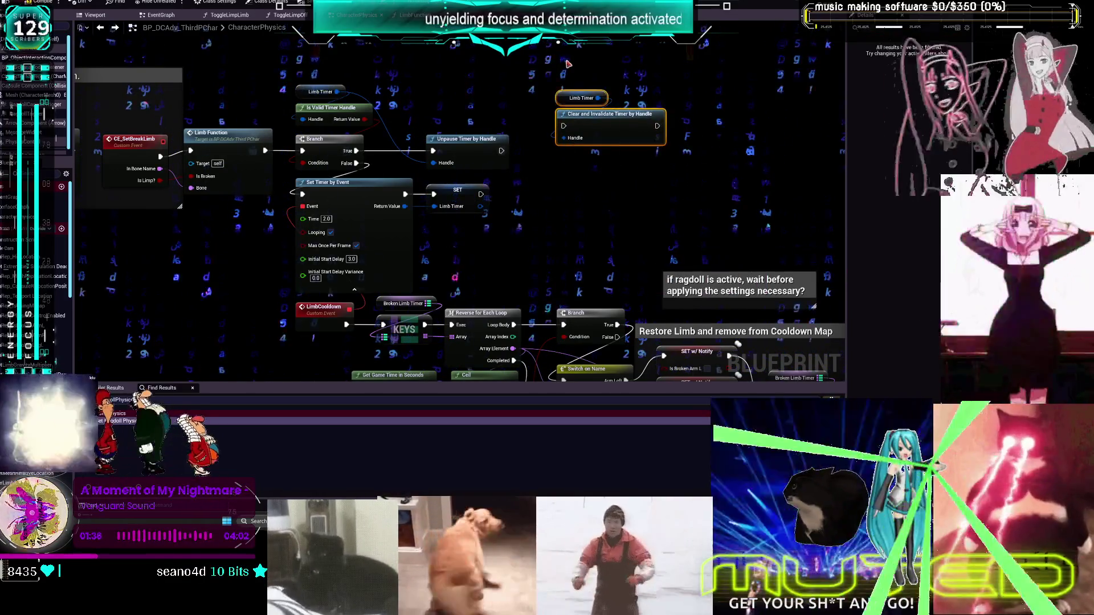
drag(580, 177, 617, 164)
text(c)
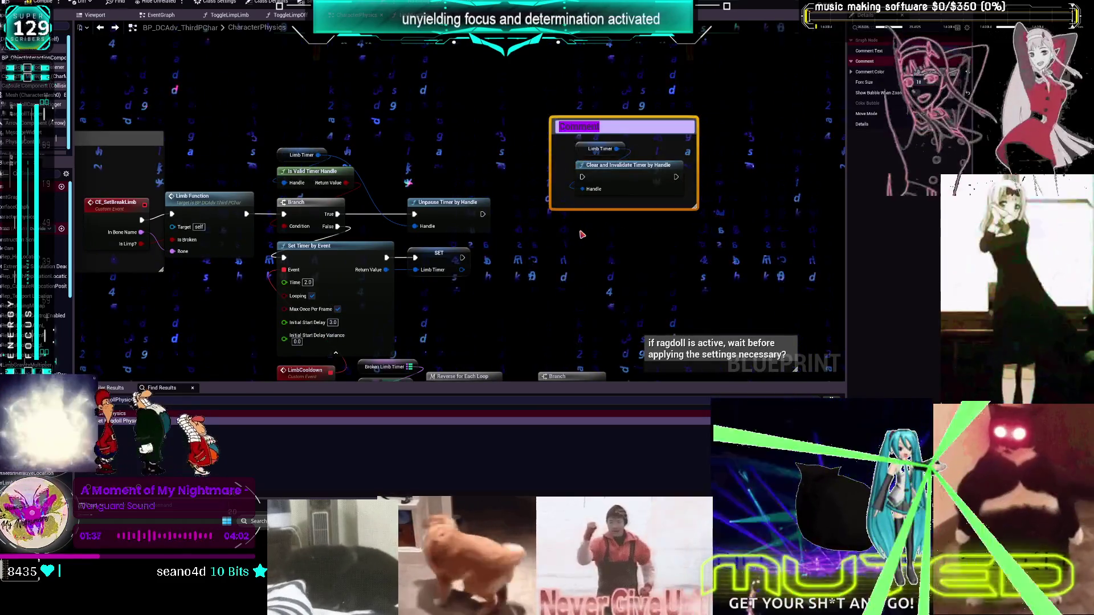
text(this will remove the rim)
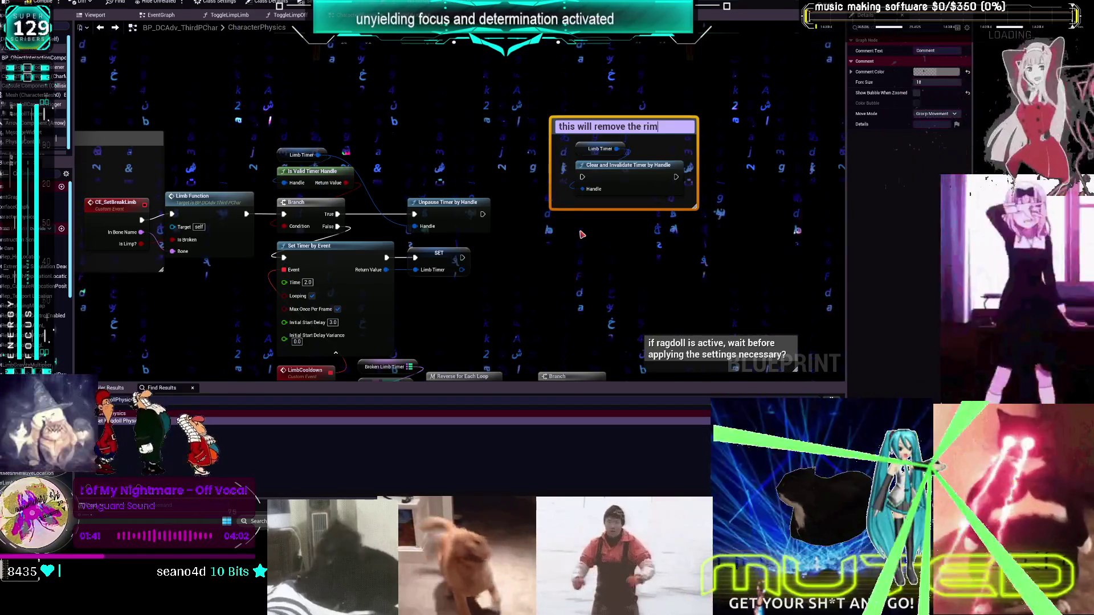
text( er.)
drag(562, 256, 412, 181)
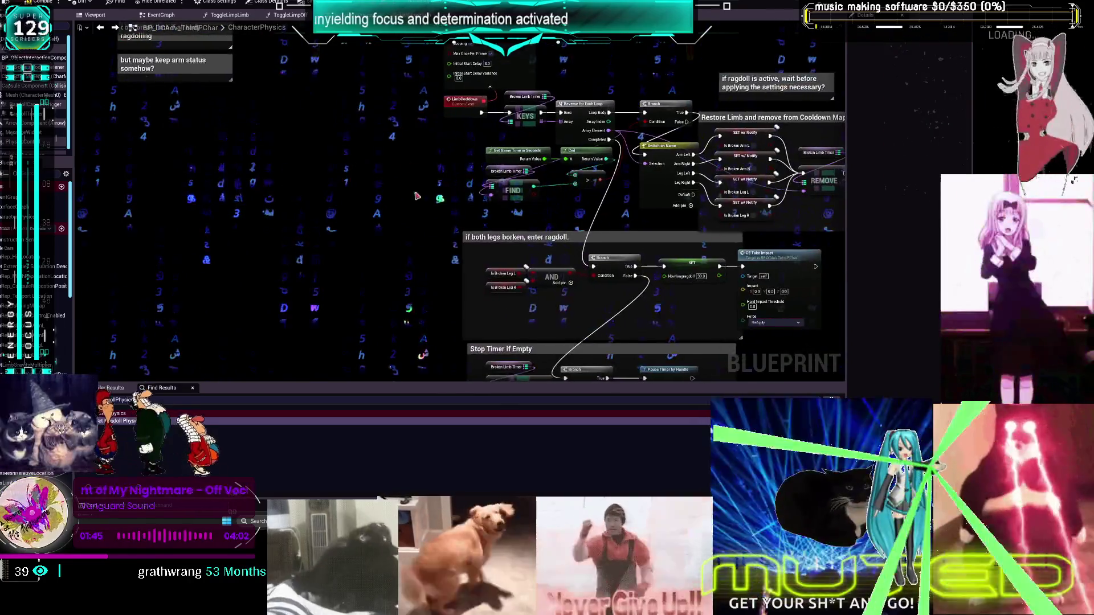
drag(478, 346, 433, 250)
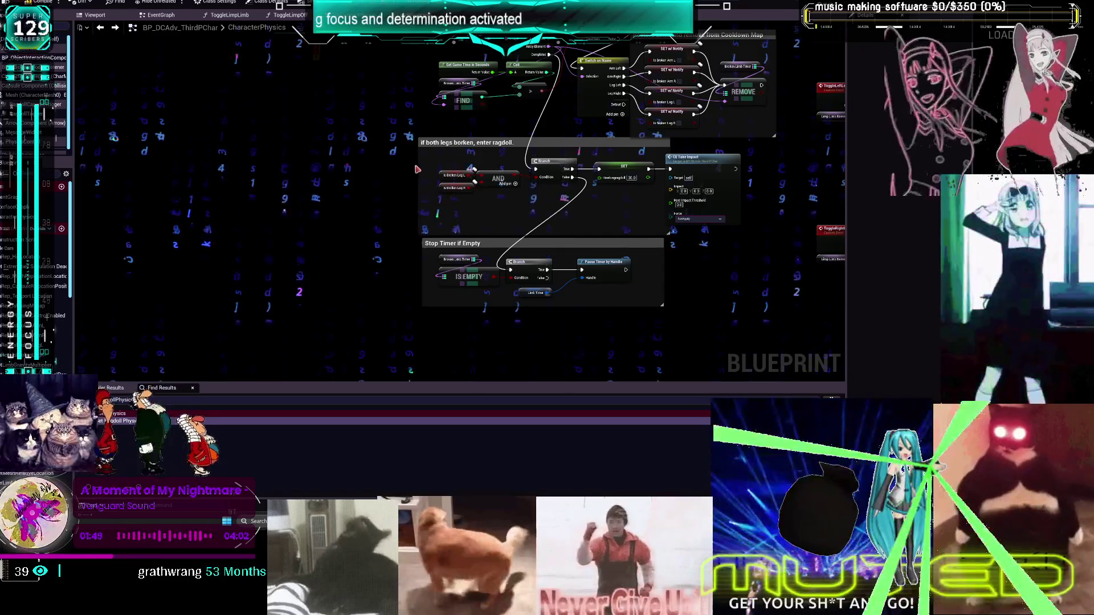
drag(368, 146, 403, 242)
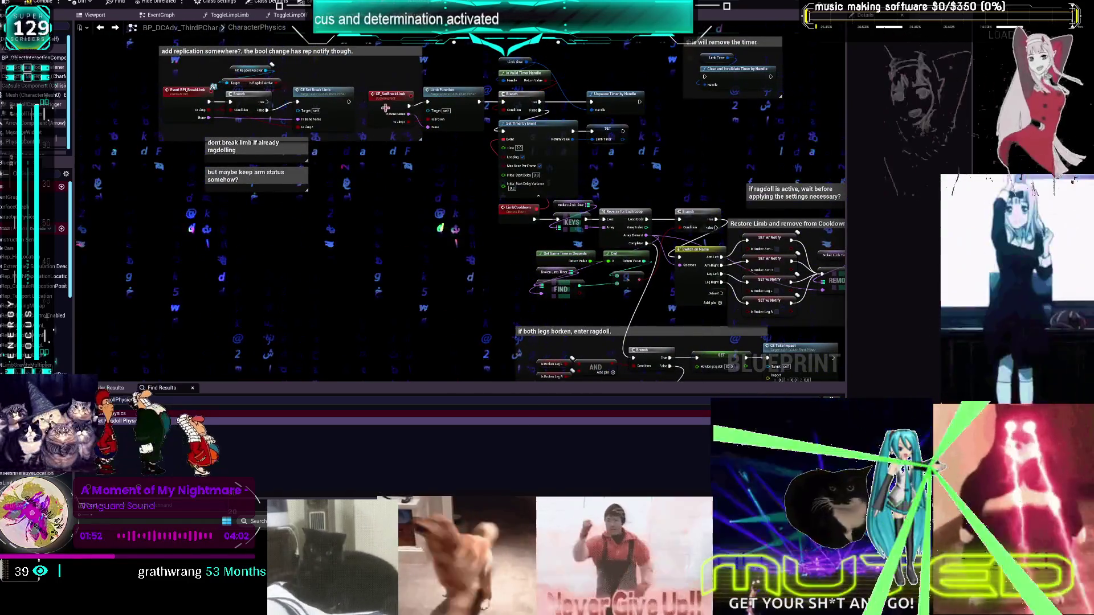
click(393, 95)
Bring the Broken Limb Timer clear node from Limb Function into CharacterPhysics
scroll(544, 212, up, 2)
double_click(569, 185)
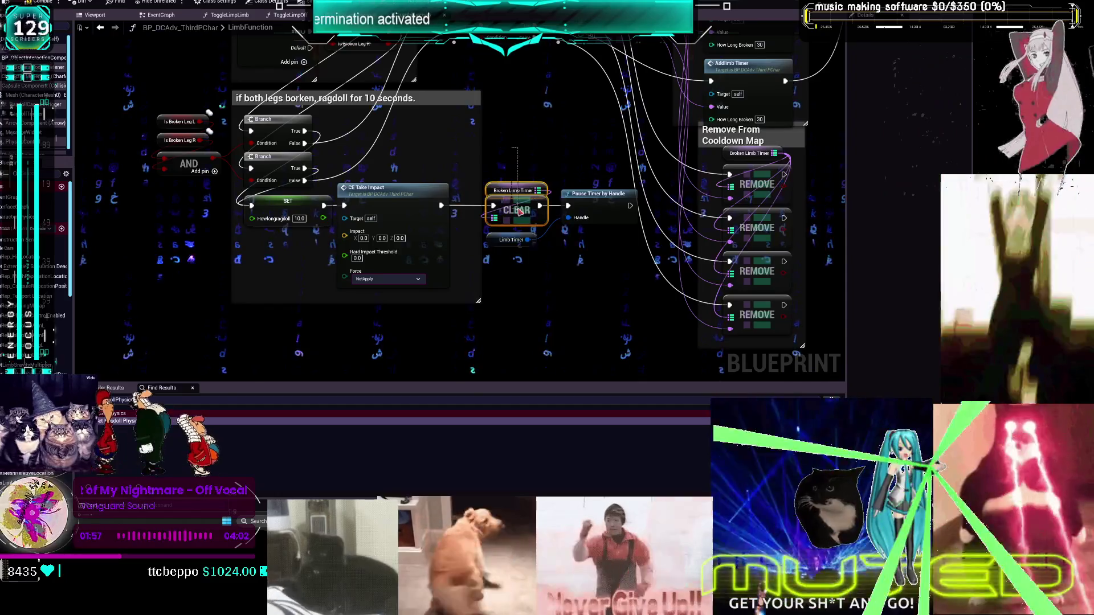
click(100, 27)
scroll(396, 174, down, 5)
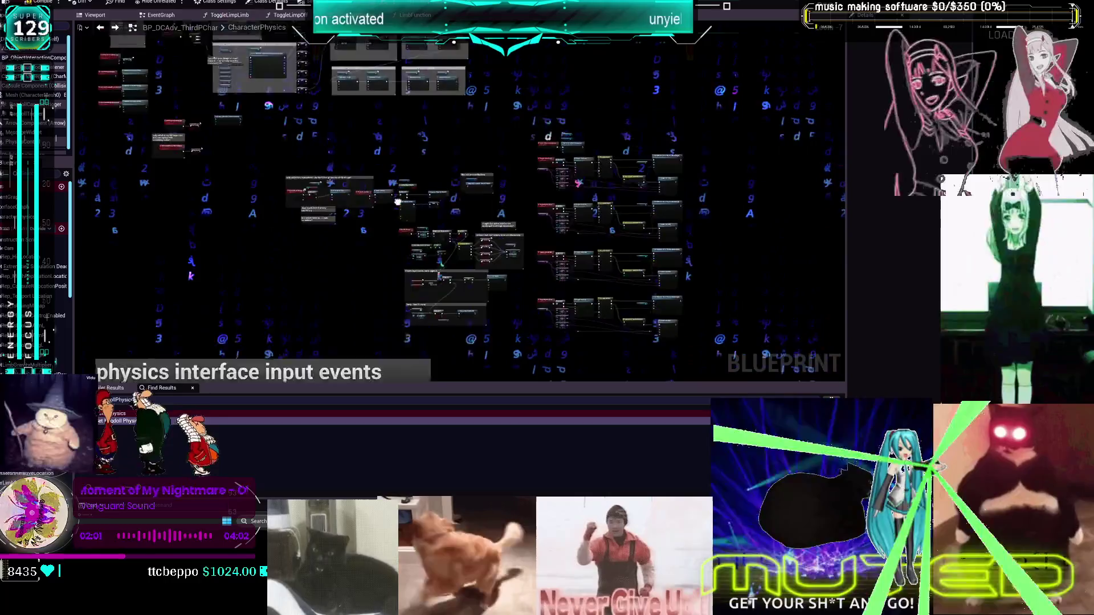
scroll(396, 174, up, 6)
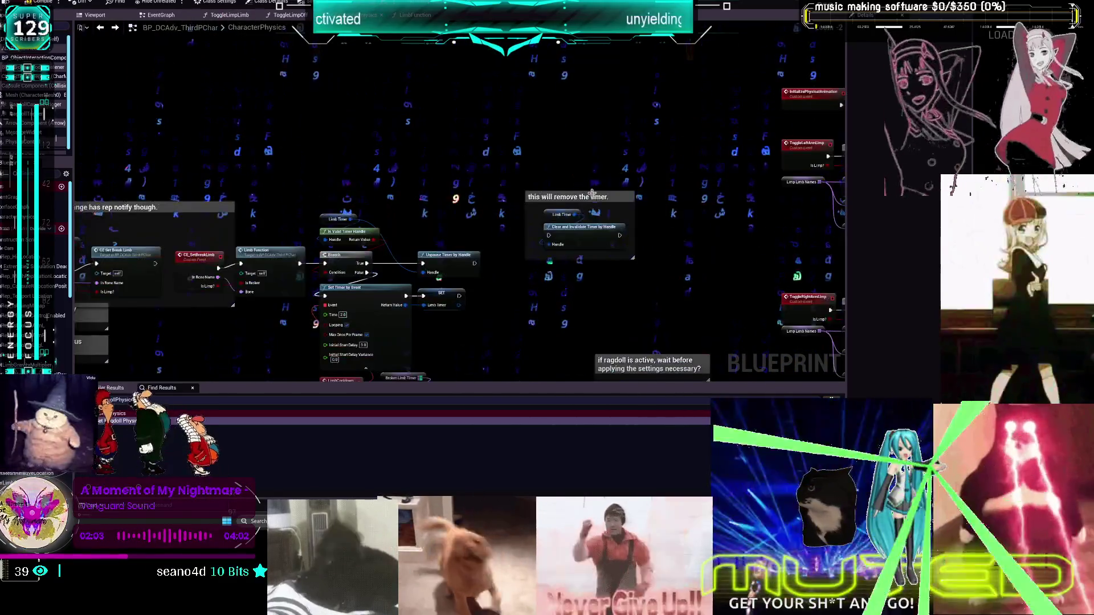
scroll(587, 182, up, 1)
key(ctrl+v)
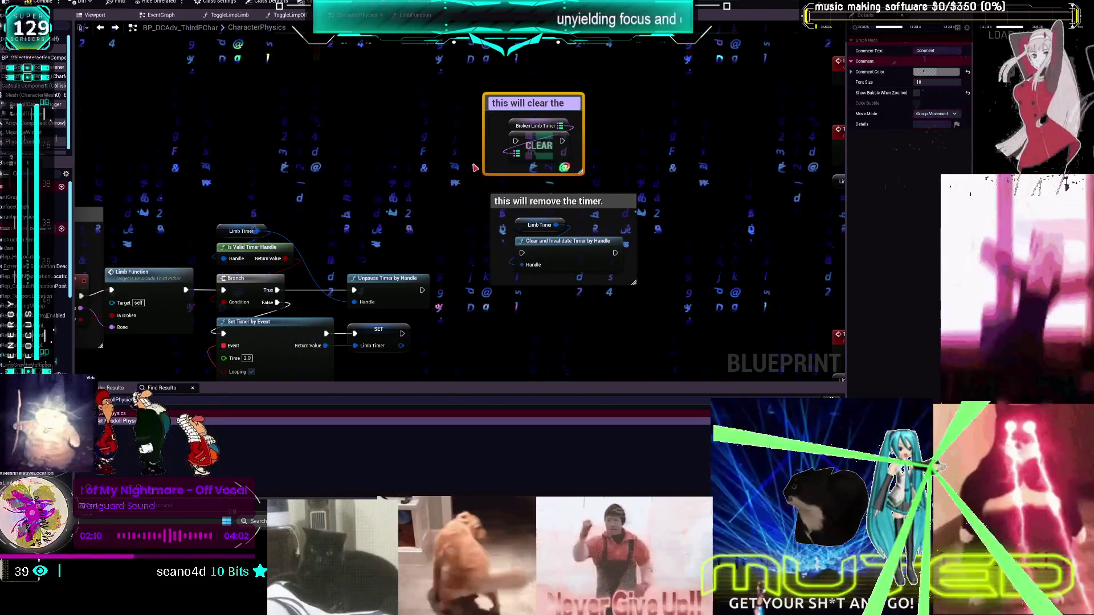
Wrap the pasted node in a 'this will clear the cooldowns' comment, widened to fit
text(map)
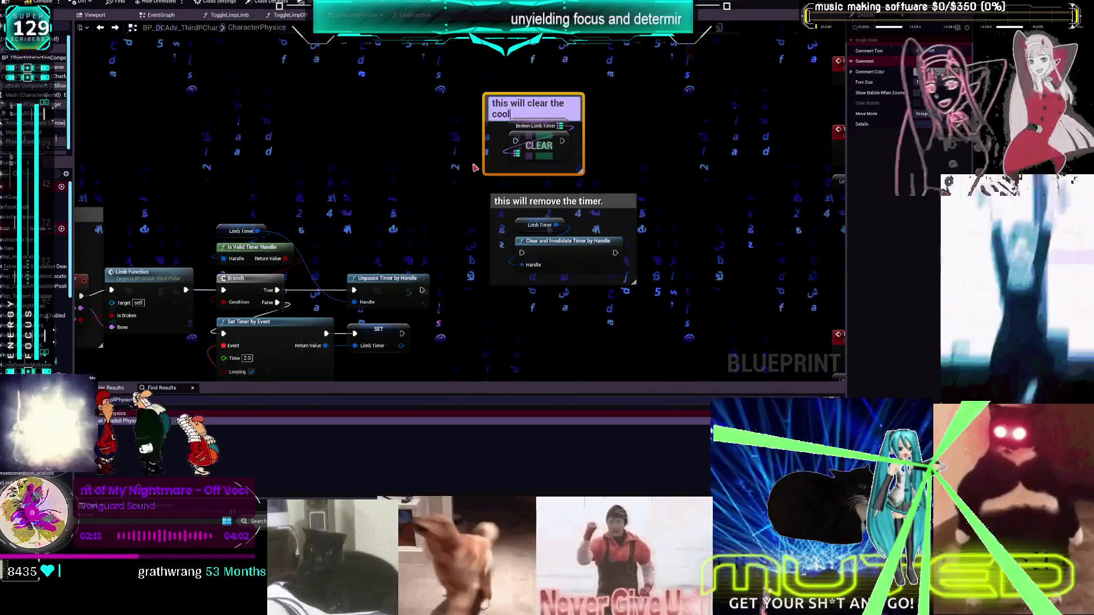
text(ns)
click(474, 167)
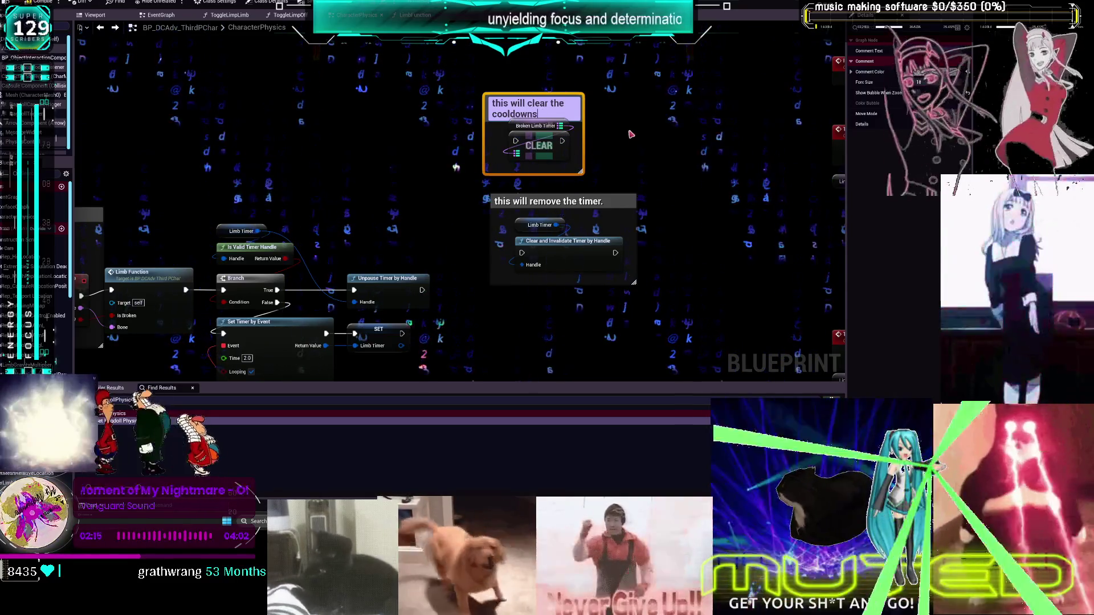
drag(570, 107, 626, 111)
click(636, 123)
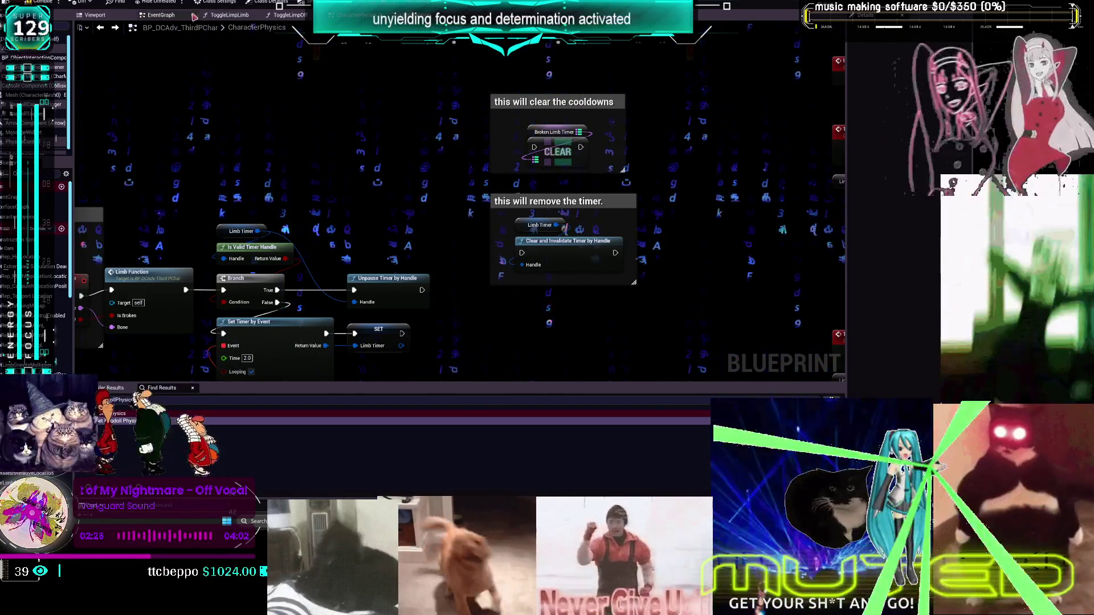
key(alt+Left)
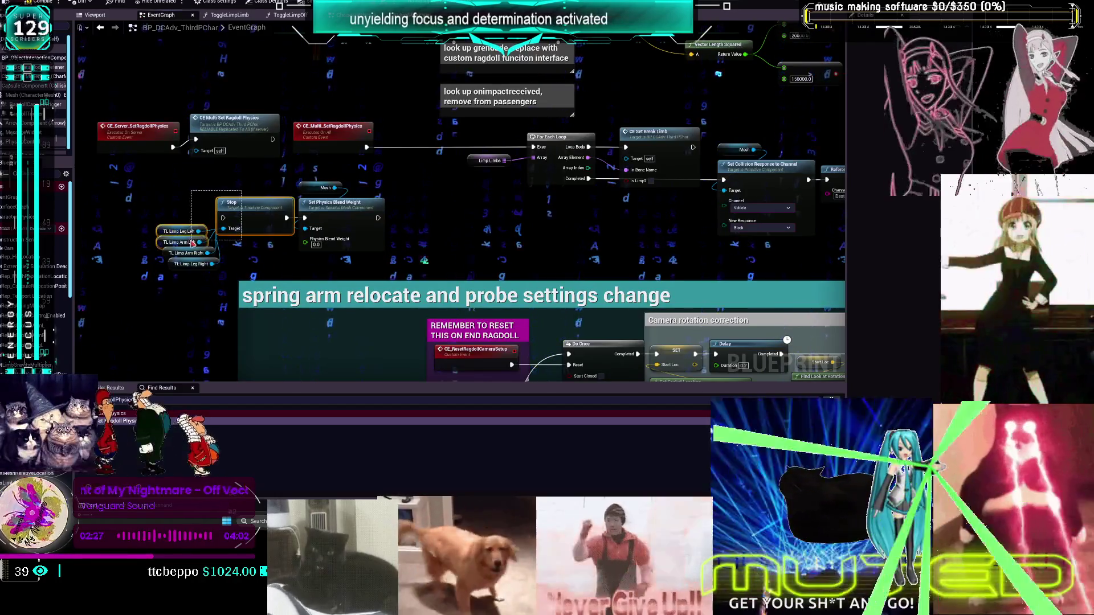
Move the Stop, Set Physics Blend Weight and TL Limp nodes from EventGraph into CharacterPhysics
drag(391, 279, 153, 181)
key(Delete)
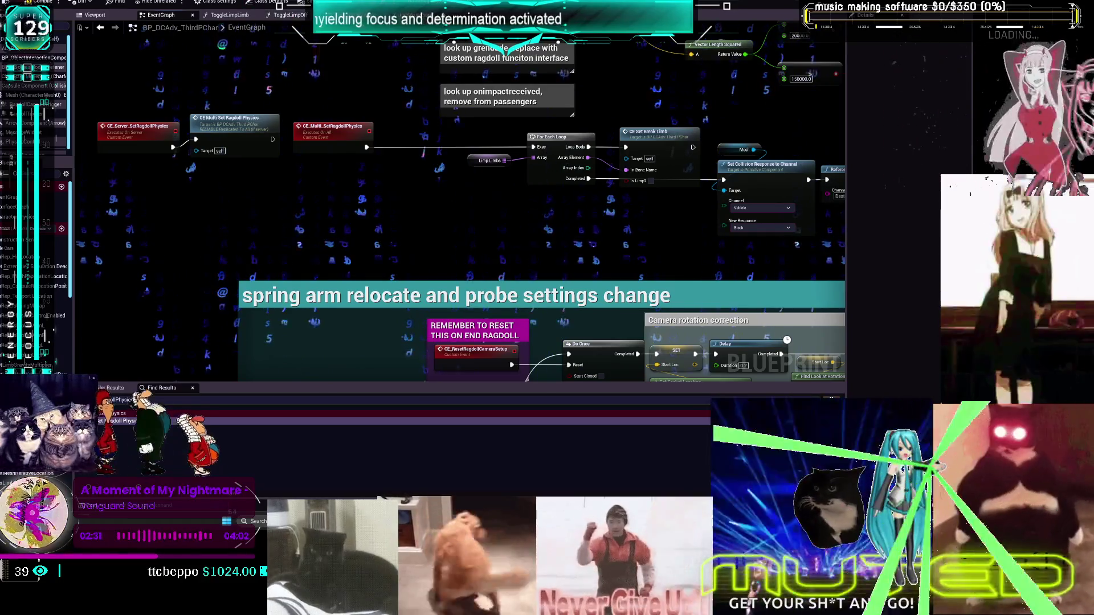
key(alt+Right)
drag(439, 125, 616, 302)
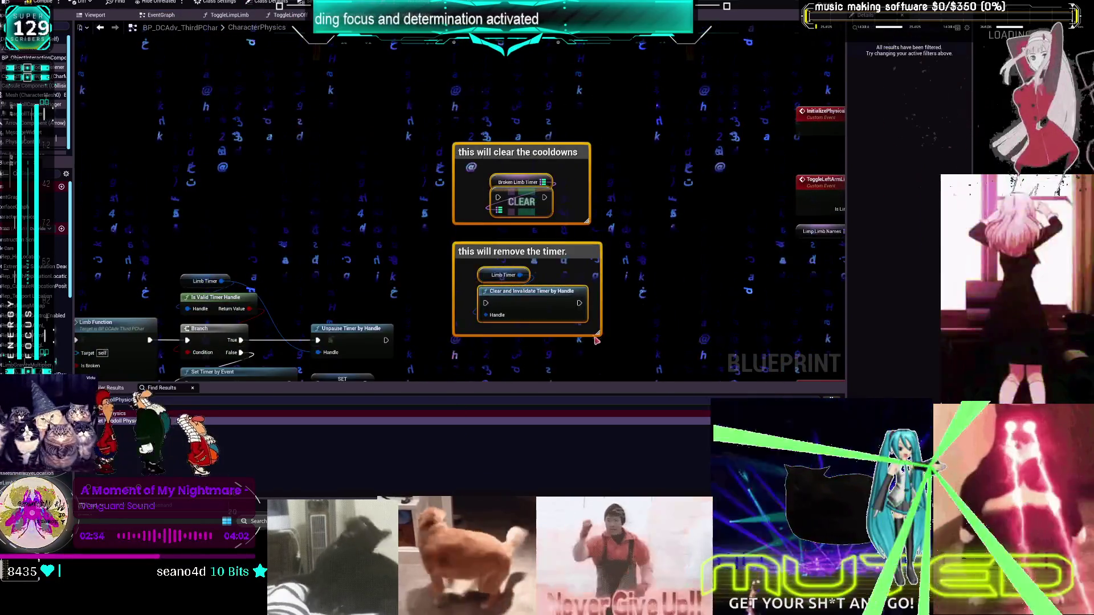
drag(550, 297, 448, 188)
key(ctrl+v)
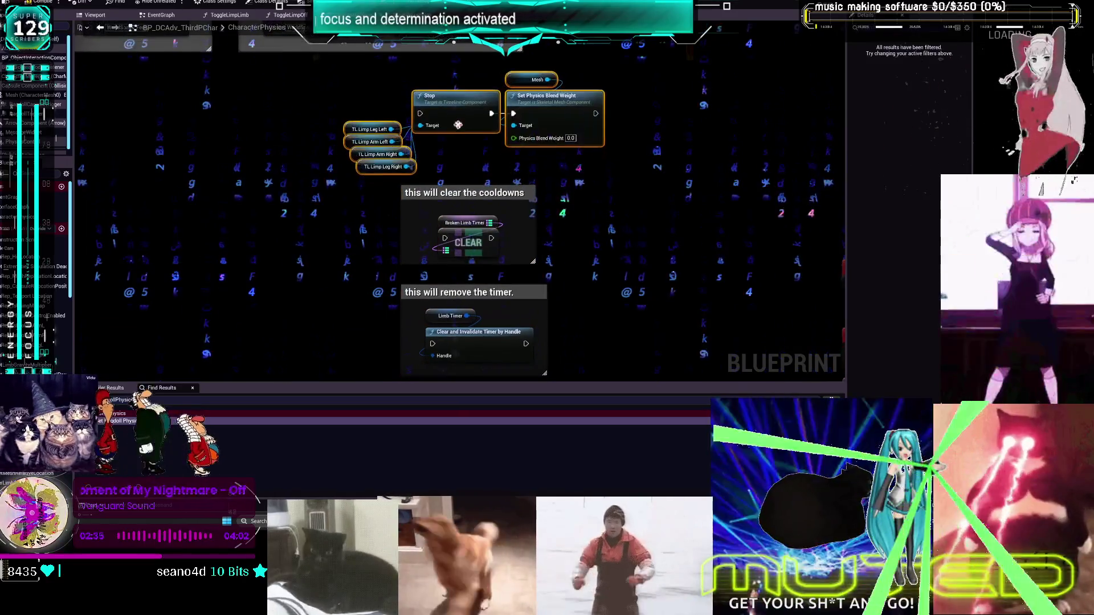
drag(428, 121, 226, 270)
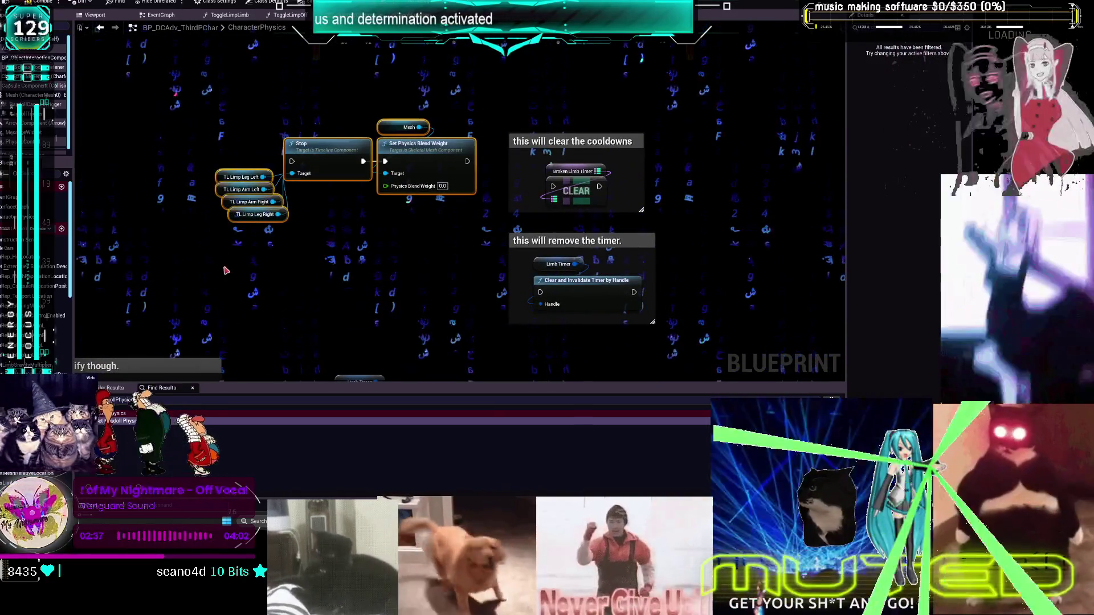
Label them with the comment 'stop the timelines, set all weights to not running'
text(cstop[)
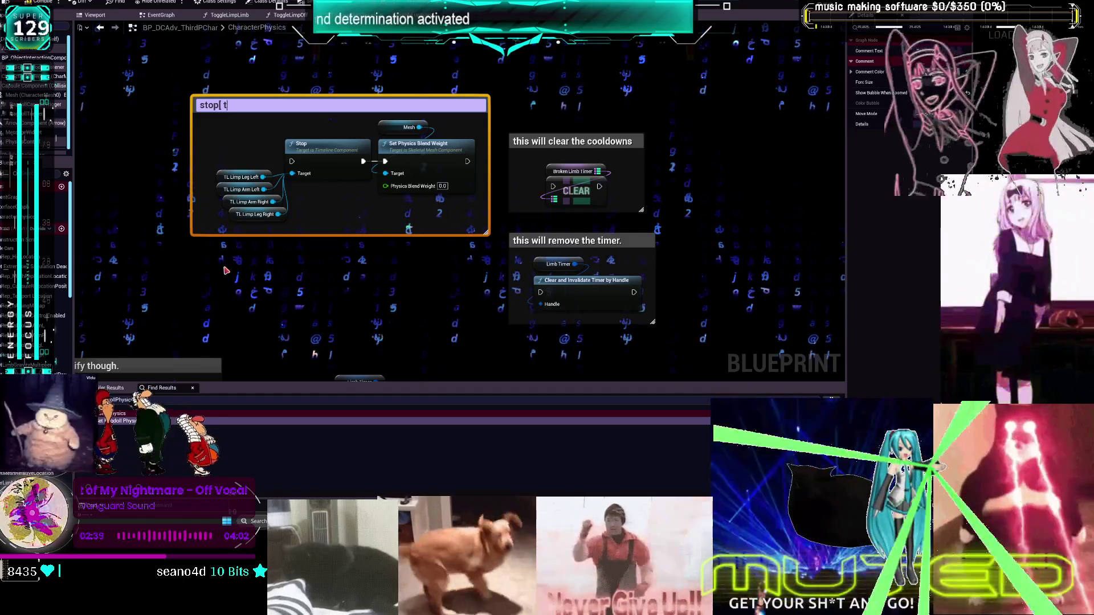
text( the t)
text(ines, )
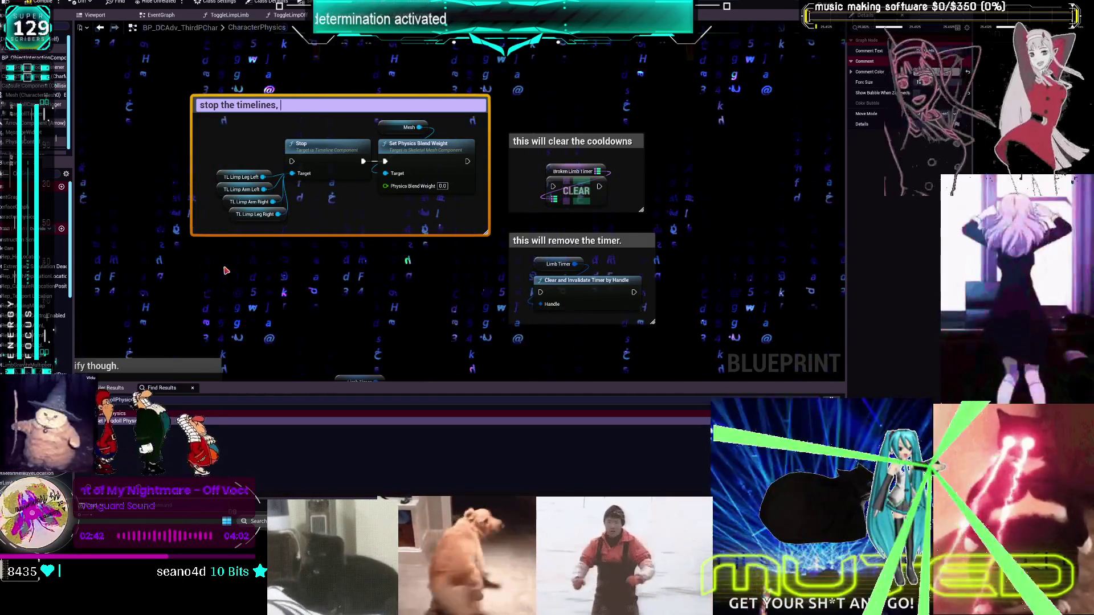
text(set all weights too u)
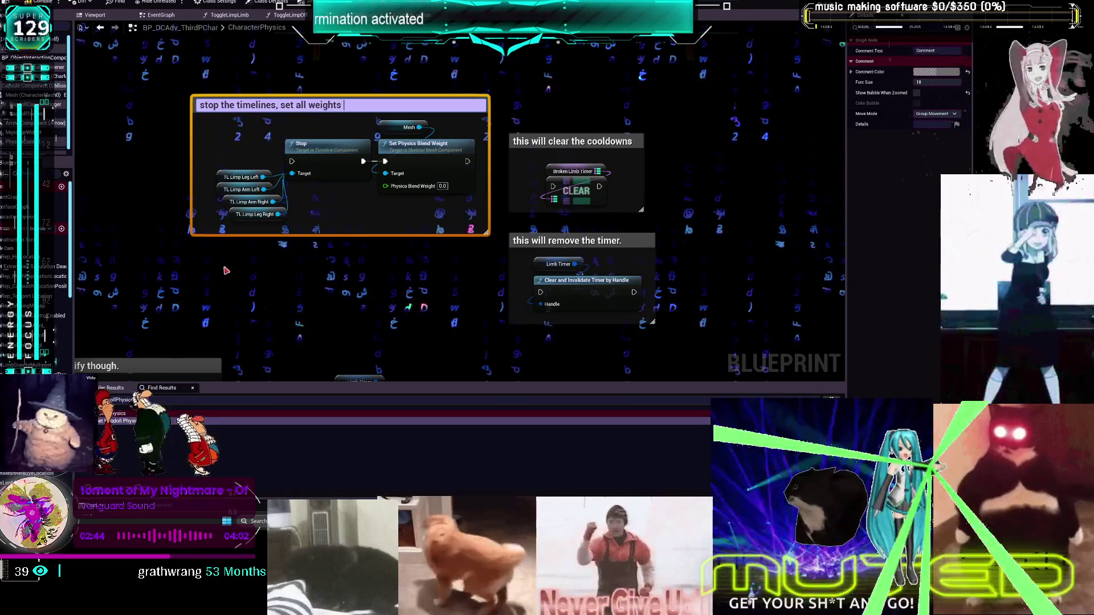
key(BackSpace)
key(BackSpace)
key(BackSpace)
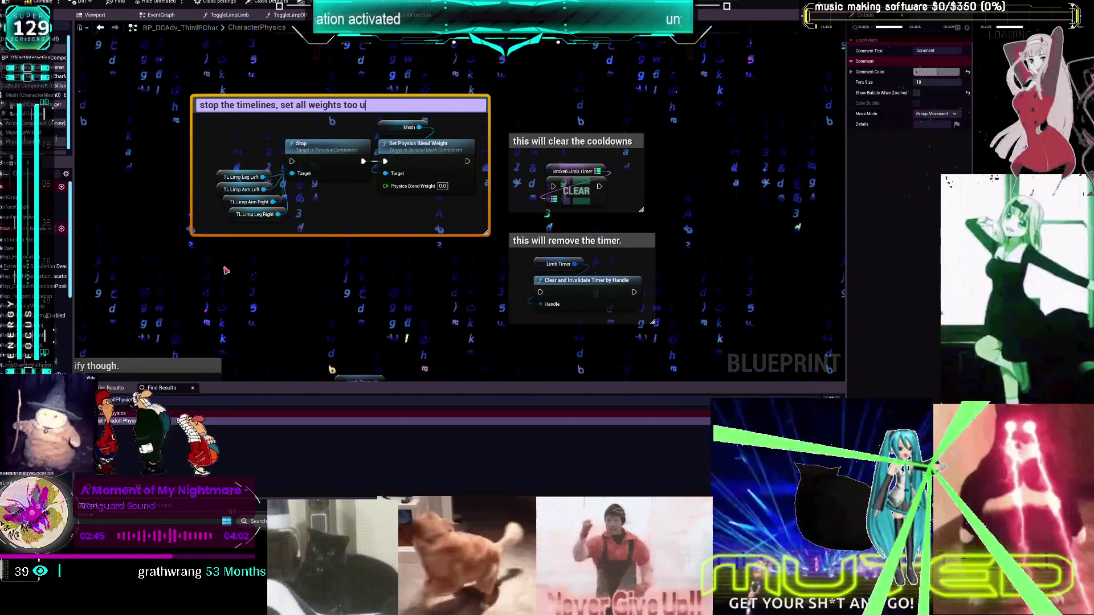
text(not running)
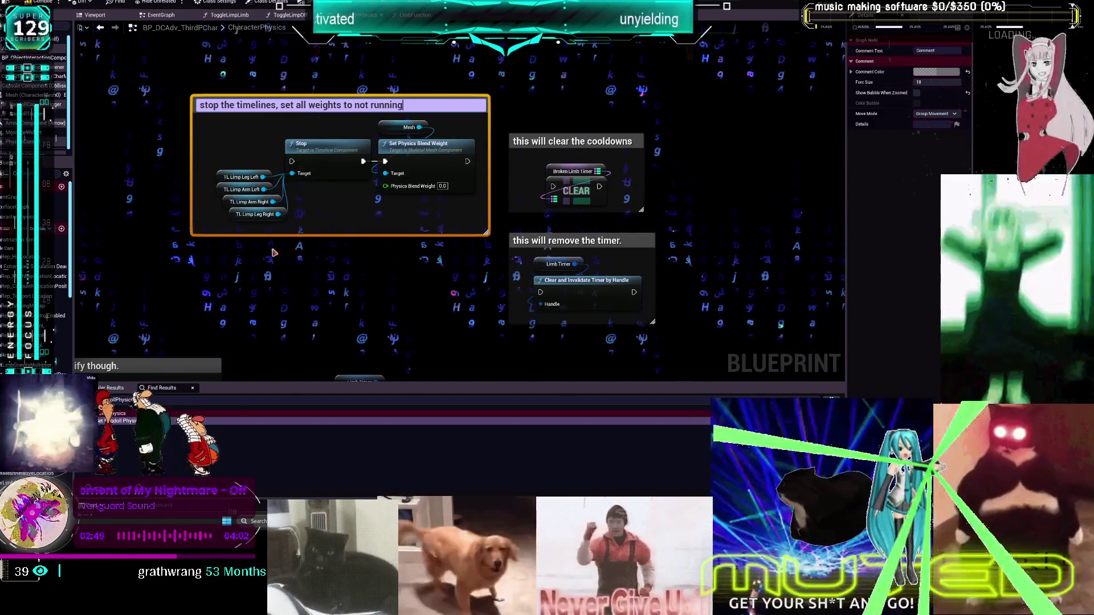
click(531, 101)
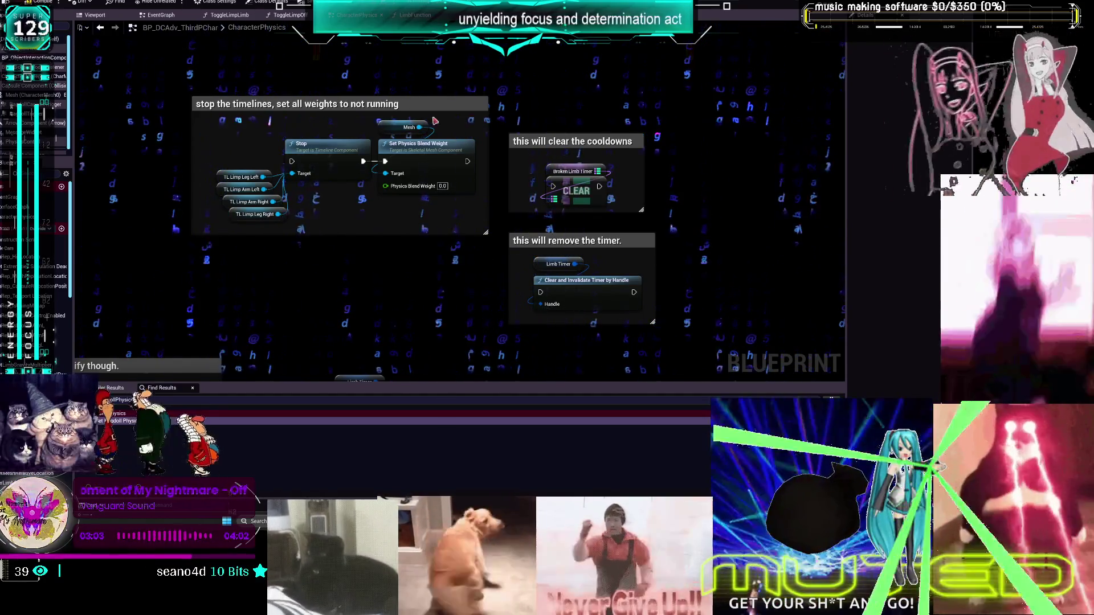
Frame the reset comment groups and move the four SET w/ Notify nodes into place
drag(435, 100, 568, 217)
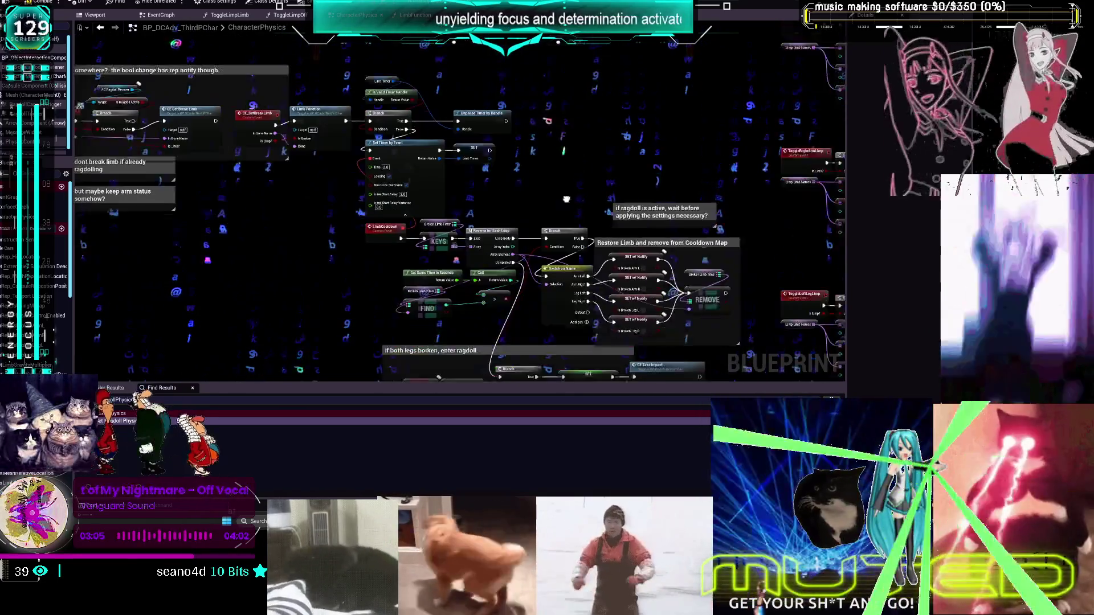
mouse_move(653, 340)
mouse_down()
mouse_move(576, 201)
mouse_move(575, 166)
mouse_up()
scroll(577, 202, up, 2)
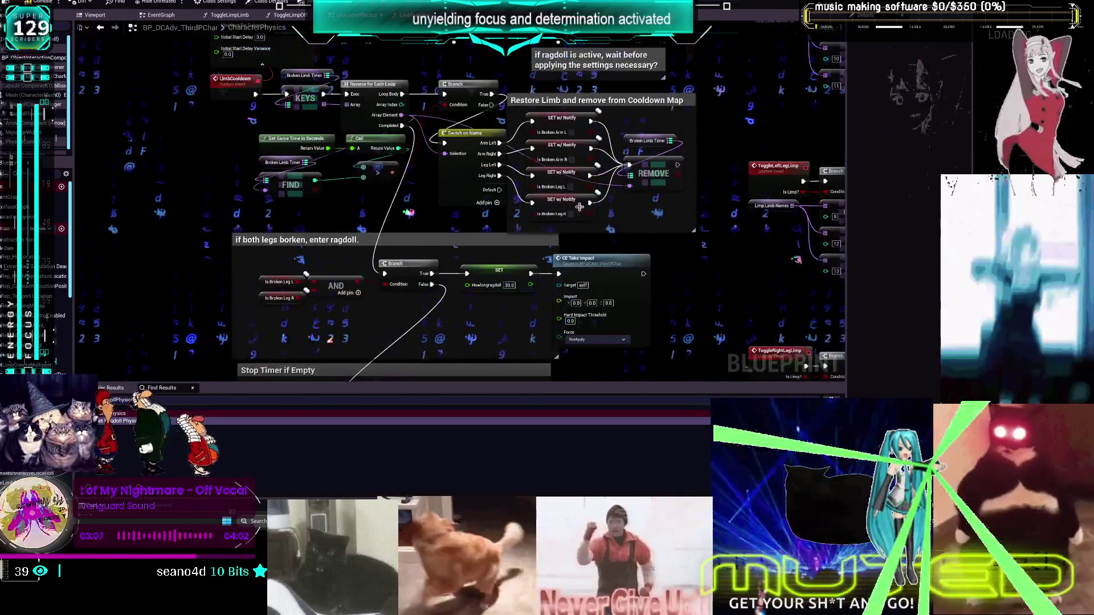
mouse_move(573, 123)
mouse_down()
mouse_move(513, 297)
mouse_move(369, 230)
mouse_move(402, 268)
mouse_move(579, 286)
mouse_up()
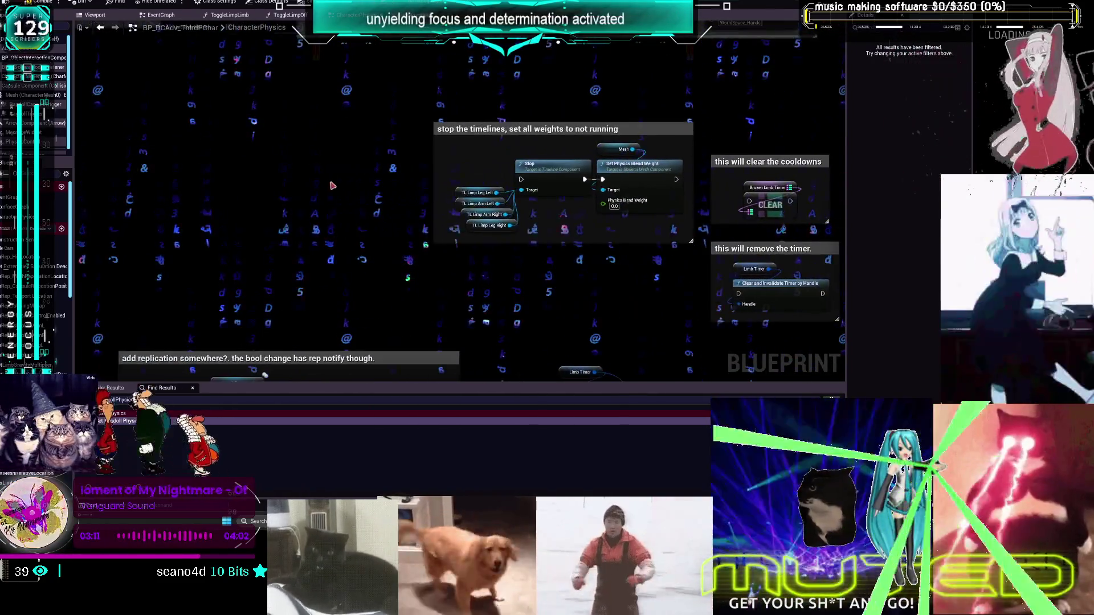
drag(375, 129, 402, 140)
Wrap them in a 'this will rep notify, so need to stop it from doing that.' comment
key(c)
text(this will)
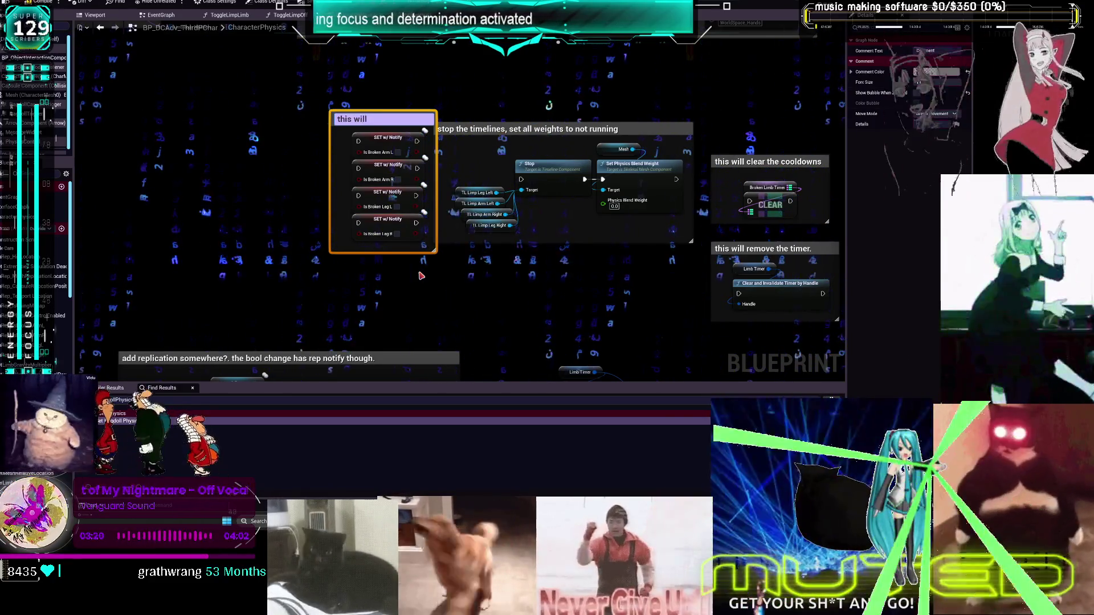
text(re)
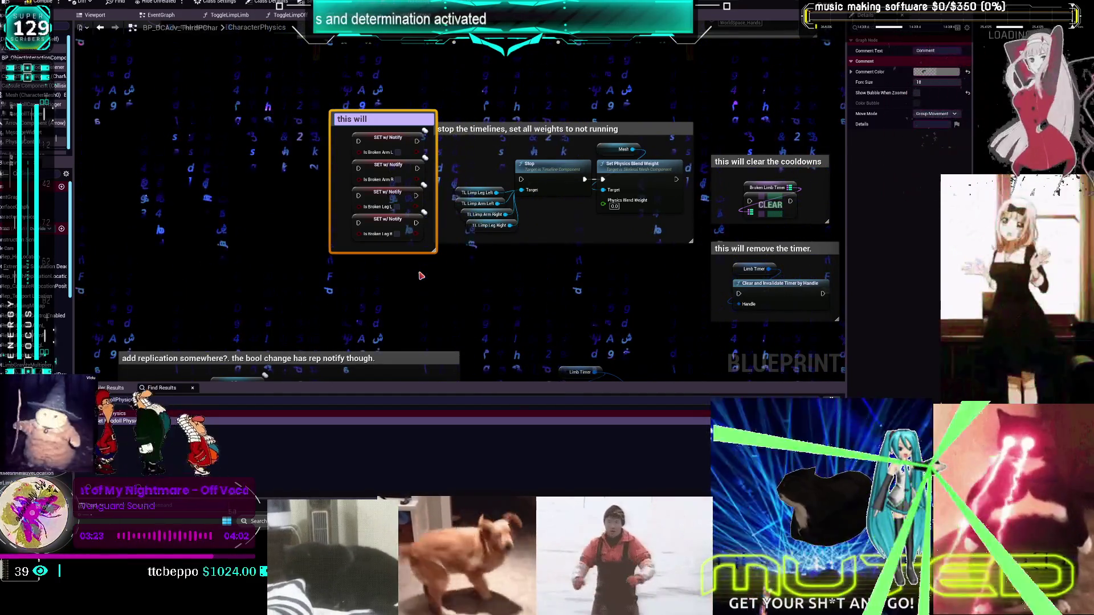
text(p notify)
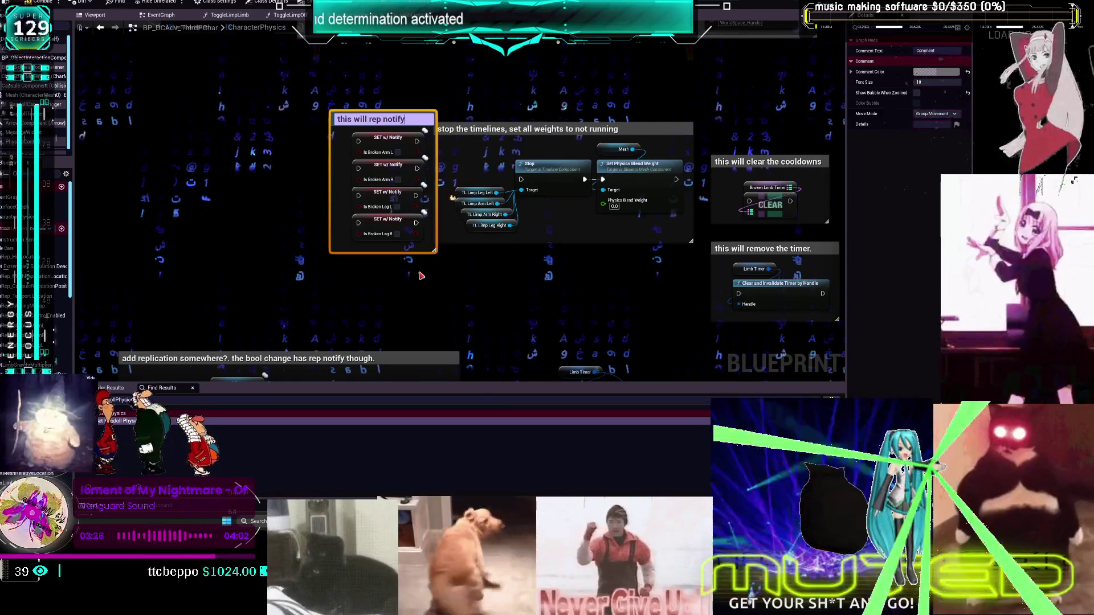
text(, so need to stop)
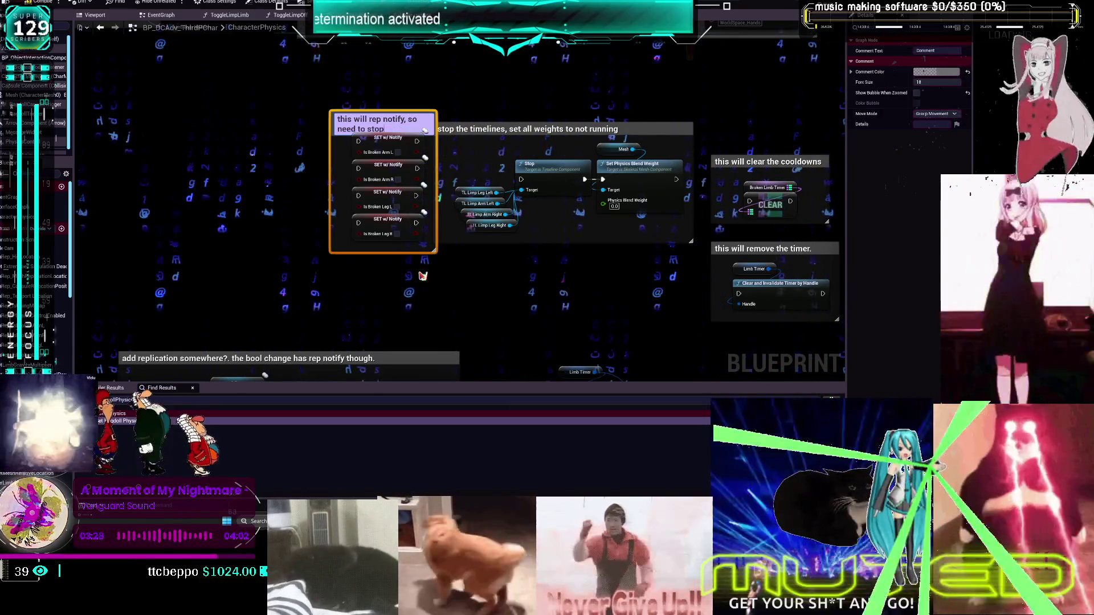
text( it from doing that)
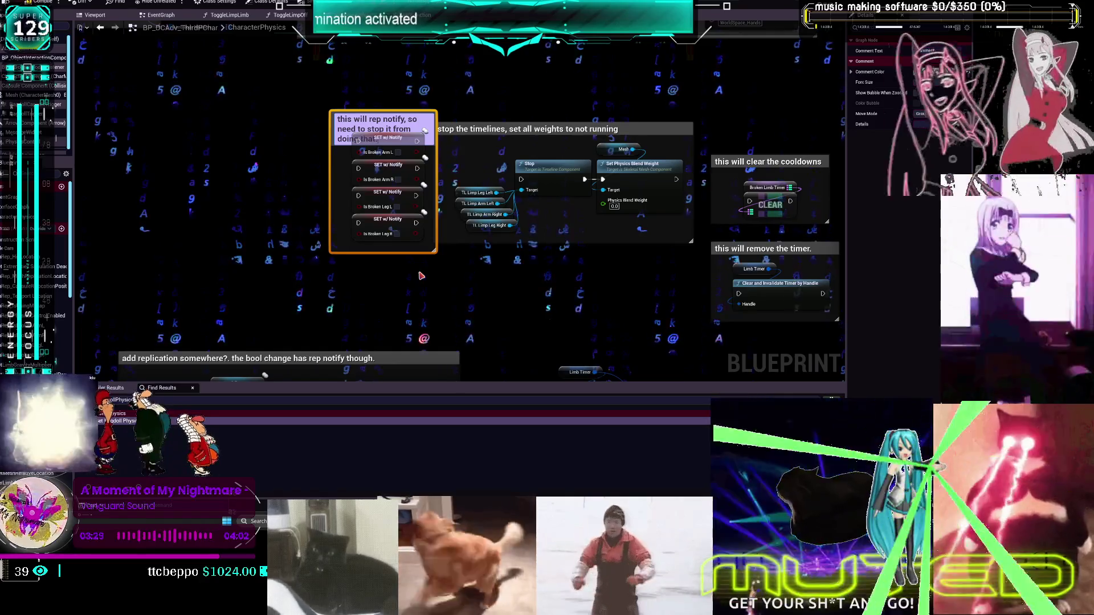
text(.)
click(421, 276)
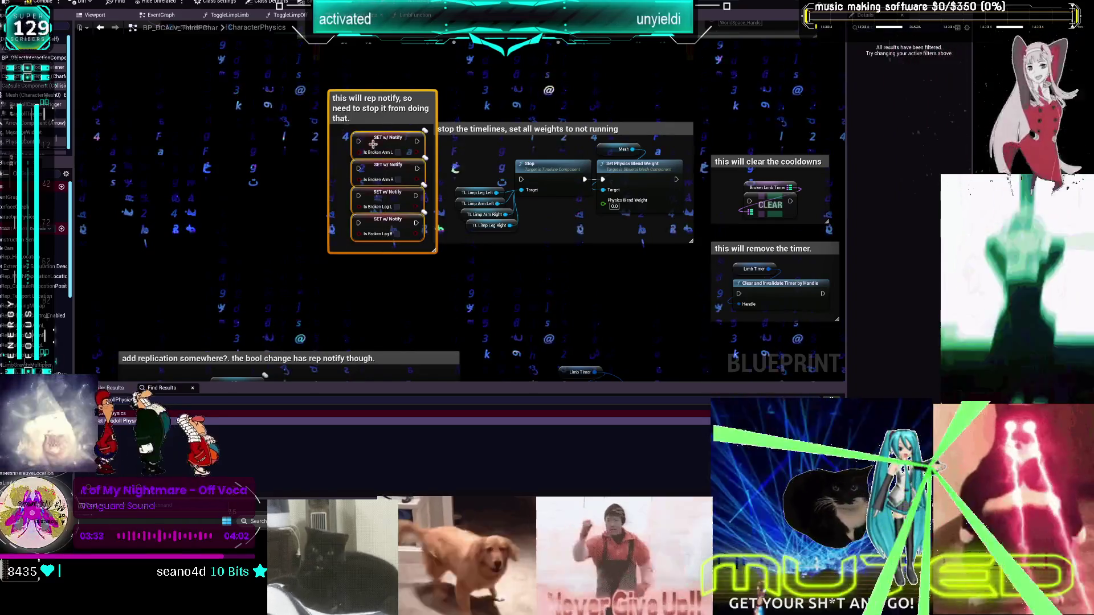
drag(379, 143, 374, 149)
scroll(504, 247, down, 1)
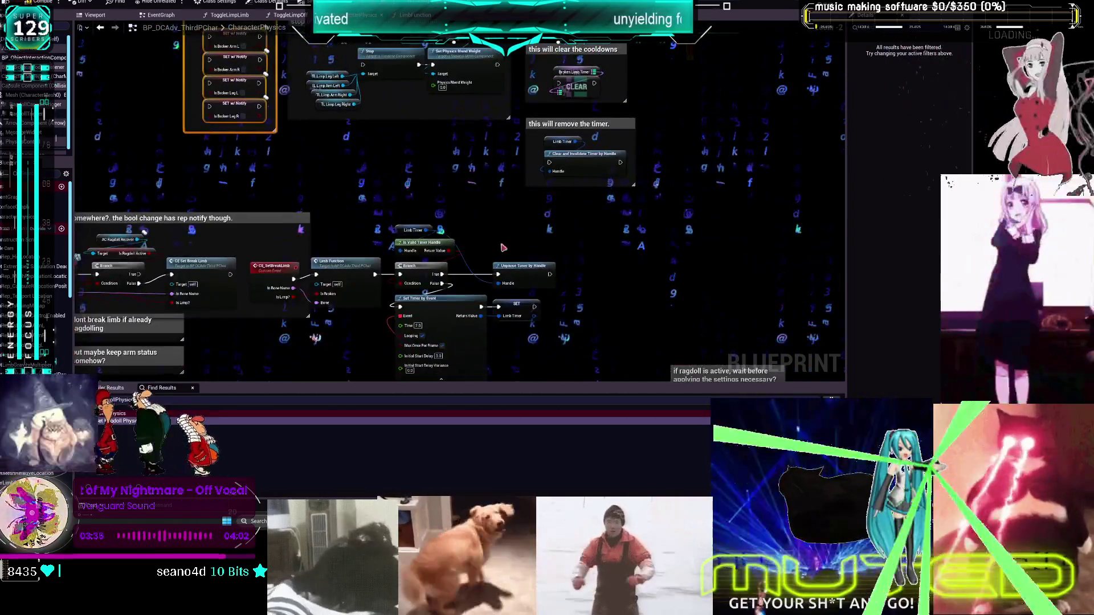
Pan the EventGraph to the timer nodes and open the ToggleLimpLimb function graph
drag(323, 177, 493, 176)
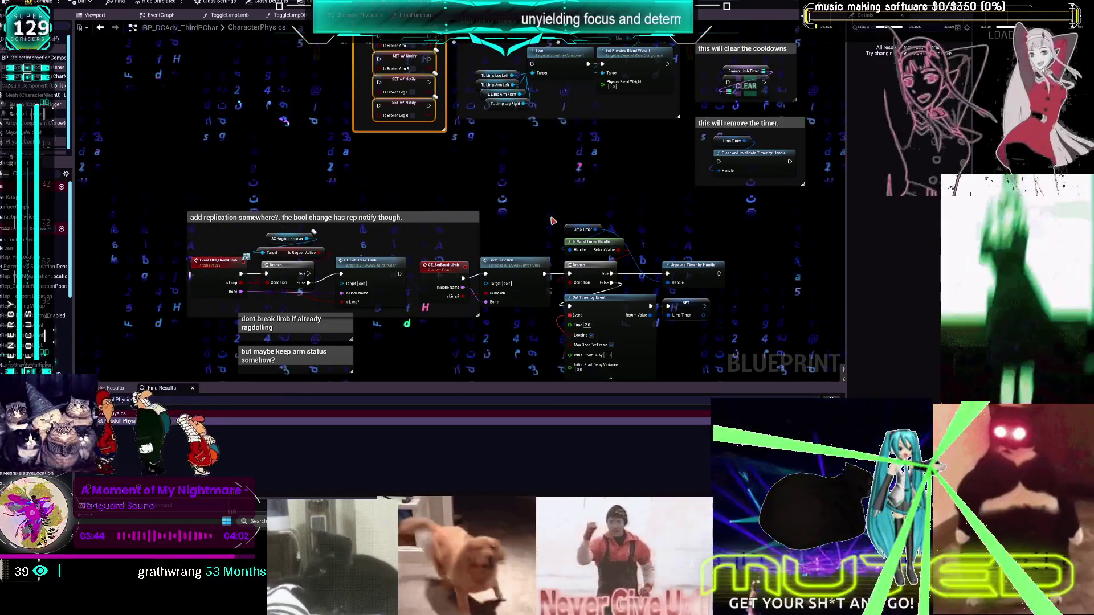
scroll(189, 278, down, 5)
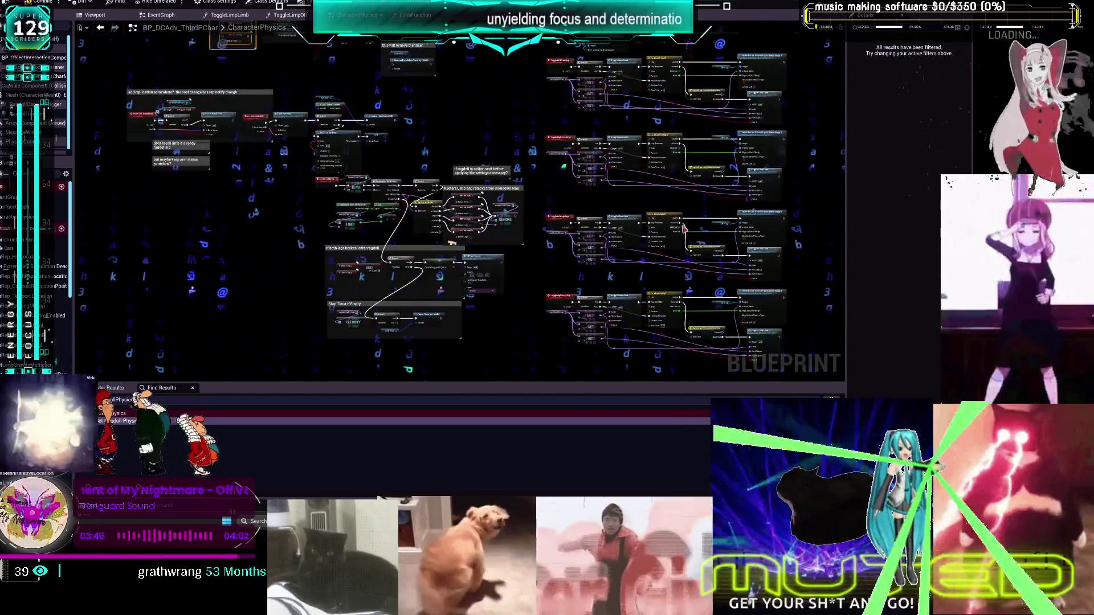
scroll(578, 212, up, 4)
mouse_move(578, 212)
mouse_down()
mouse_move(572, 143)
mouse_move(558, 205)
mouse_up()
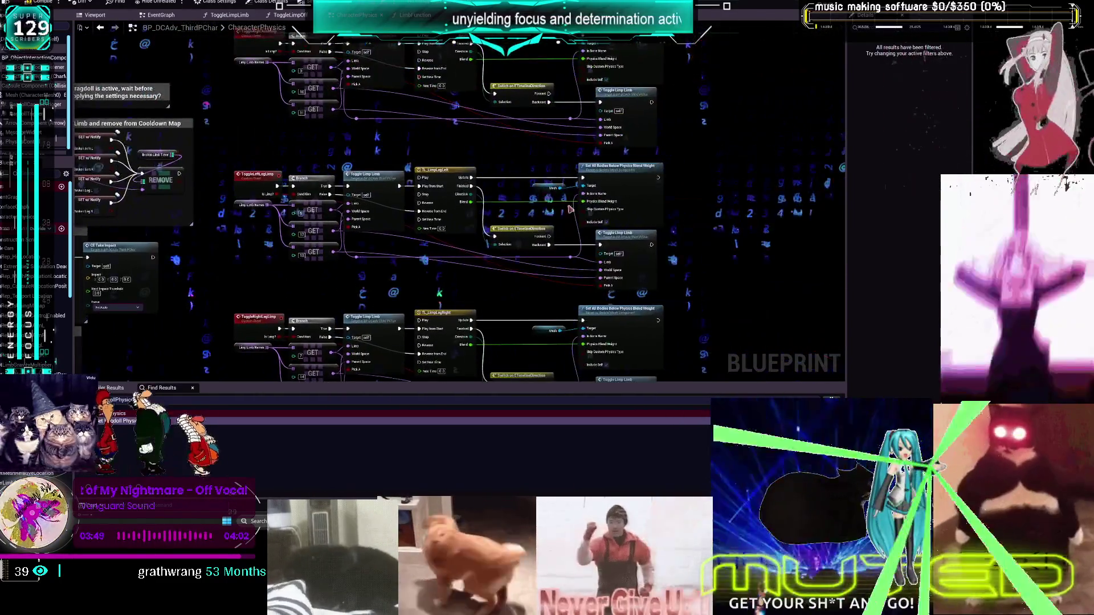
double_click(630, 243)
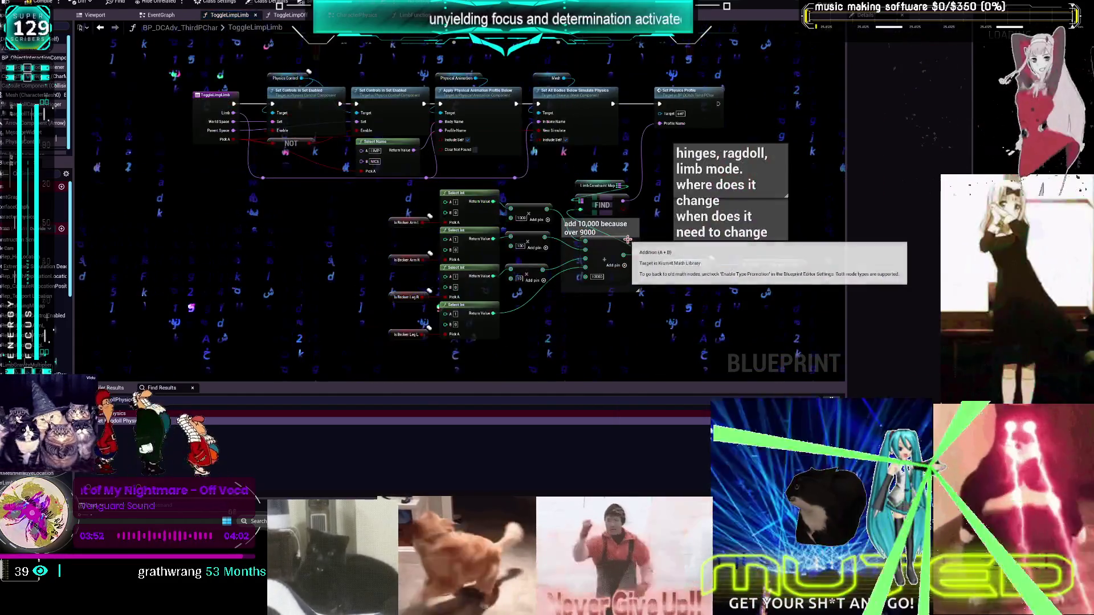
scroll(627, 239, down, 1)
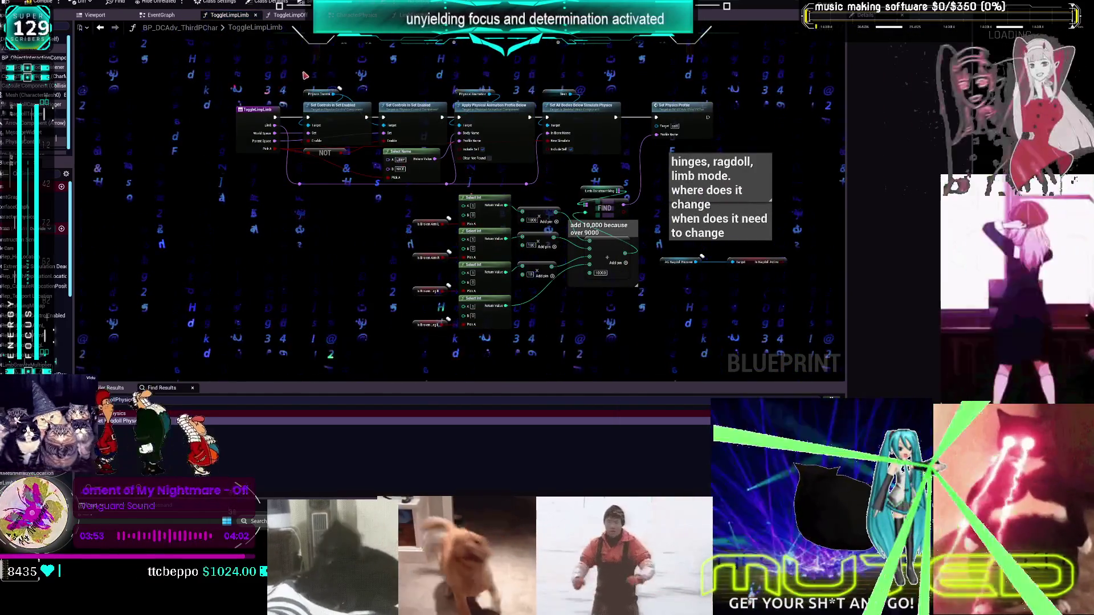
drag(304, 65, 337, 105)
drag(556, 95, 597, 163)
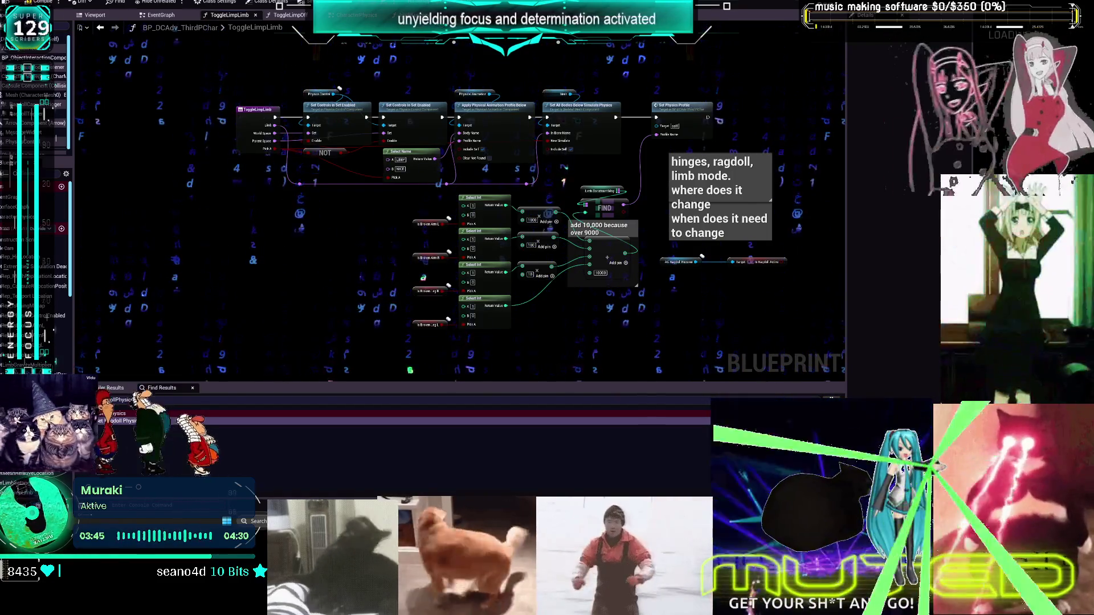
scroll(560, 278, up, 2)
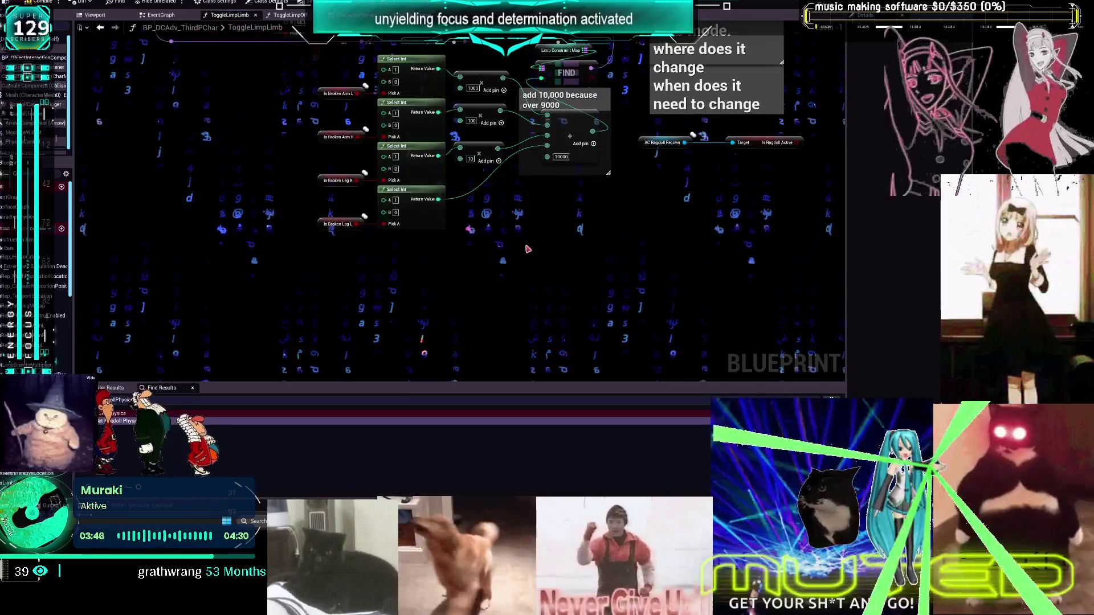
right_click(415, 268)
text(make)
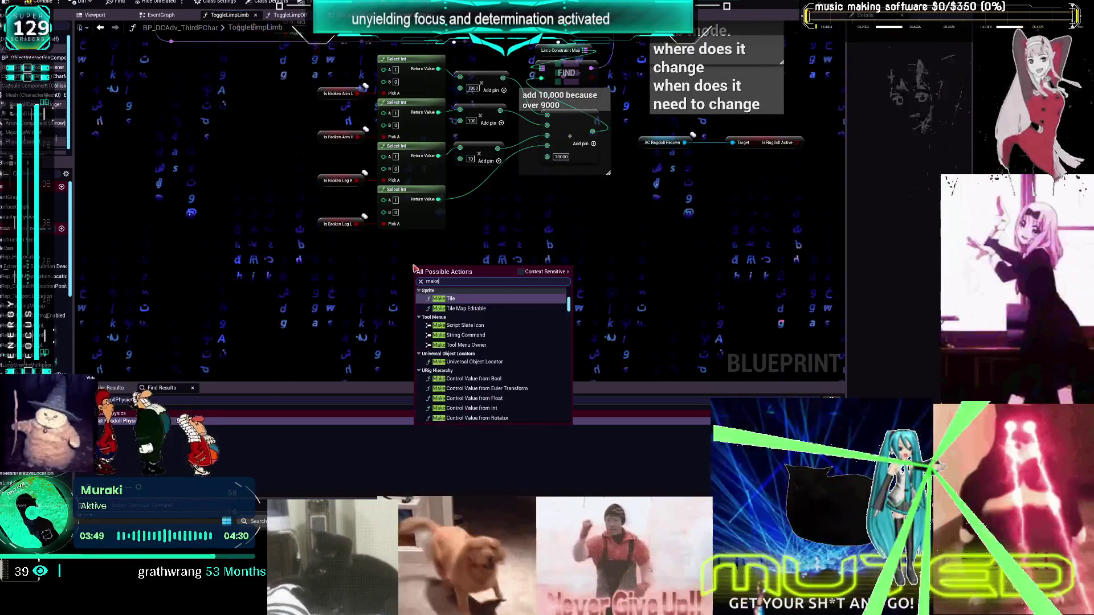
text( literal int)
key(Return)
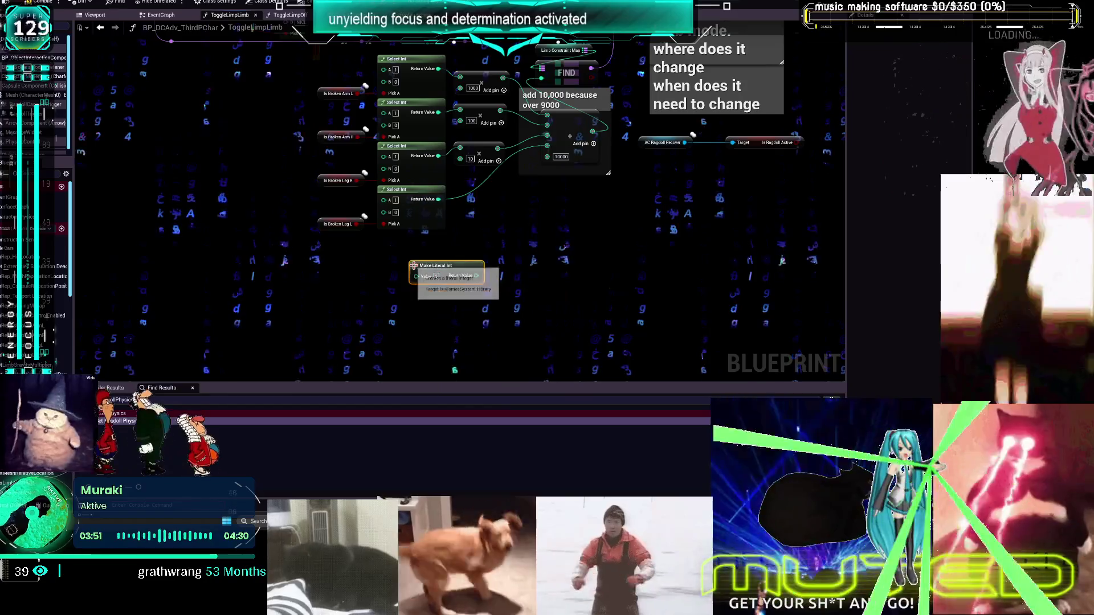
click(525, 246)
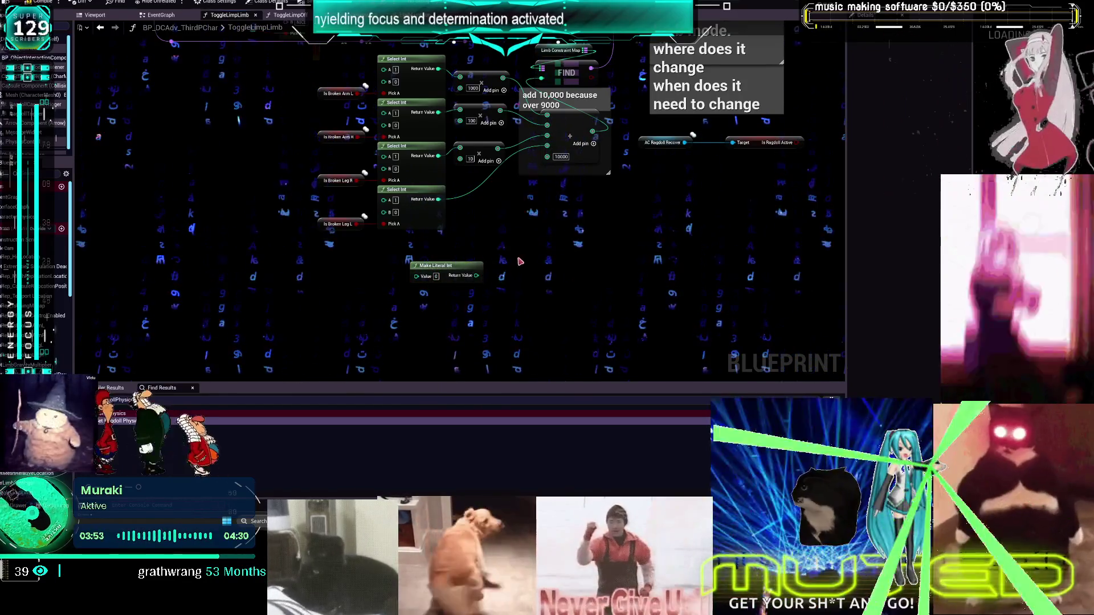
click(524, 247)
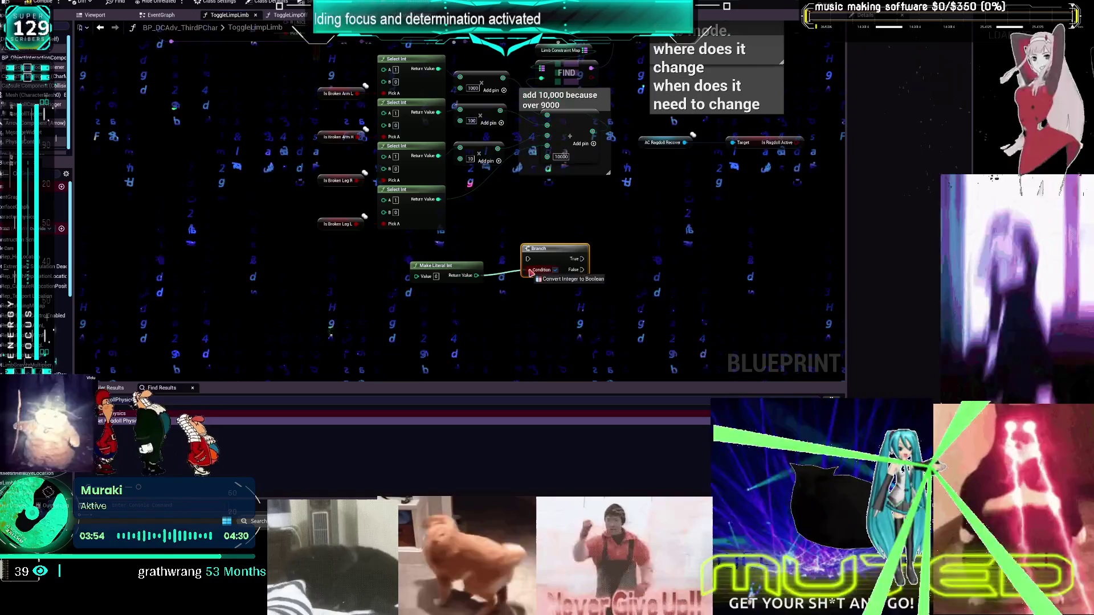
mouse_move(552, 258)
mouse_down()
mouse_move(582, 258)
mouse_move(524, 266)
mouse_up()
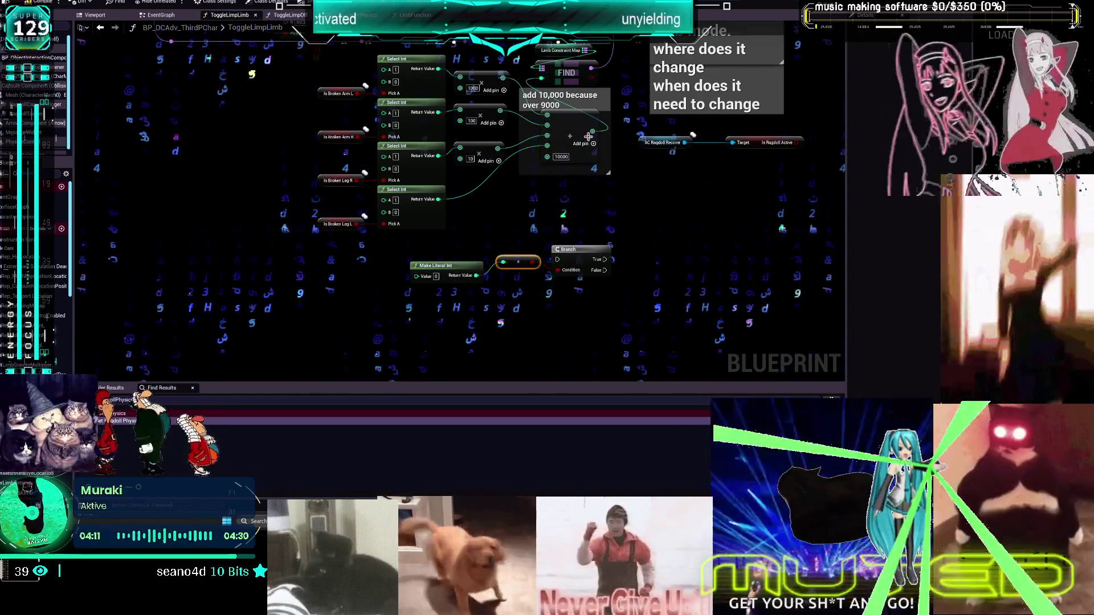
key(Delete)
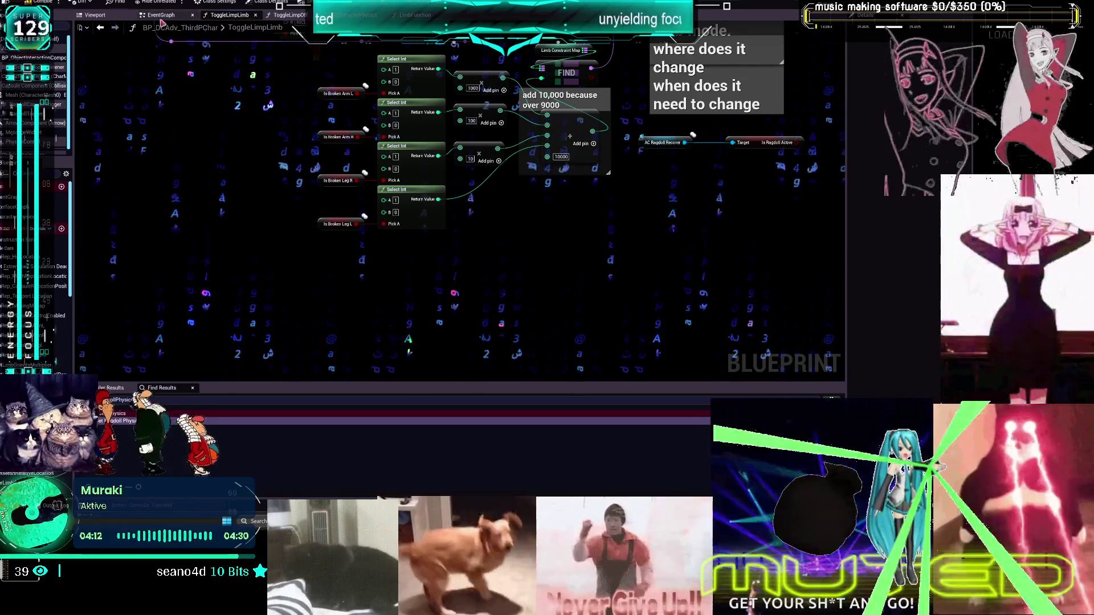
In the EventGraph's Begin Play section, add an AAA print node and duplicate it
click(161, 16)
scroll(330, 381, down, 4)
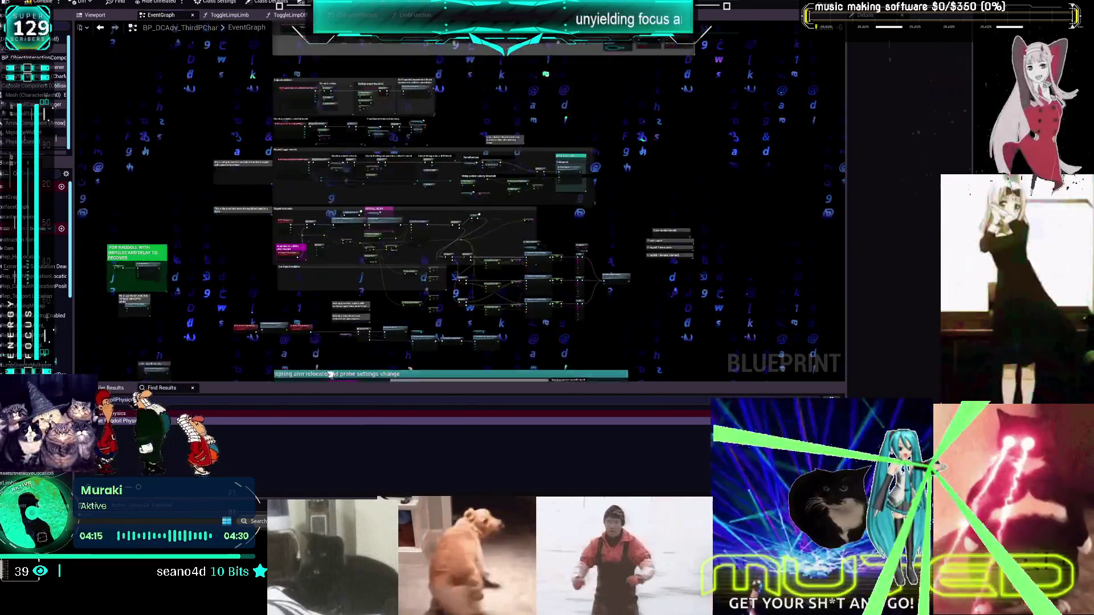
scroll(413, 173, up, 6)
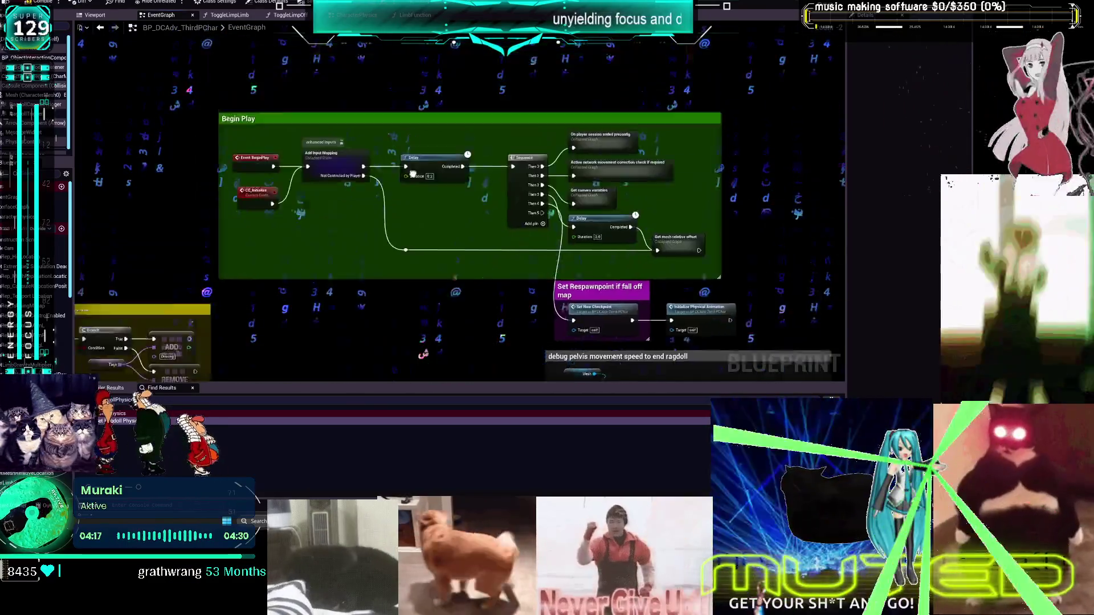
drag(540, 27, 534, 113)
right_click(697, 122)
text(aaa)
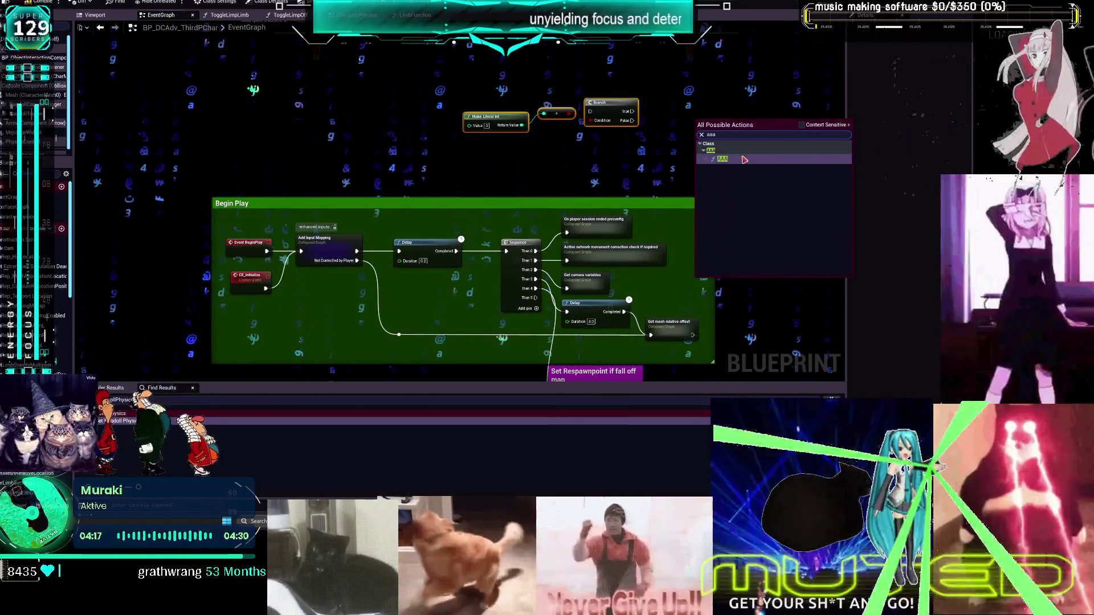
drag(721, 94, 689, 149)
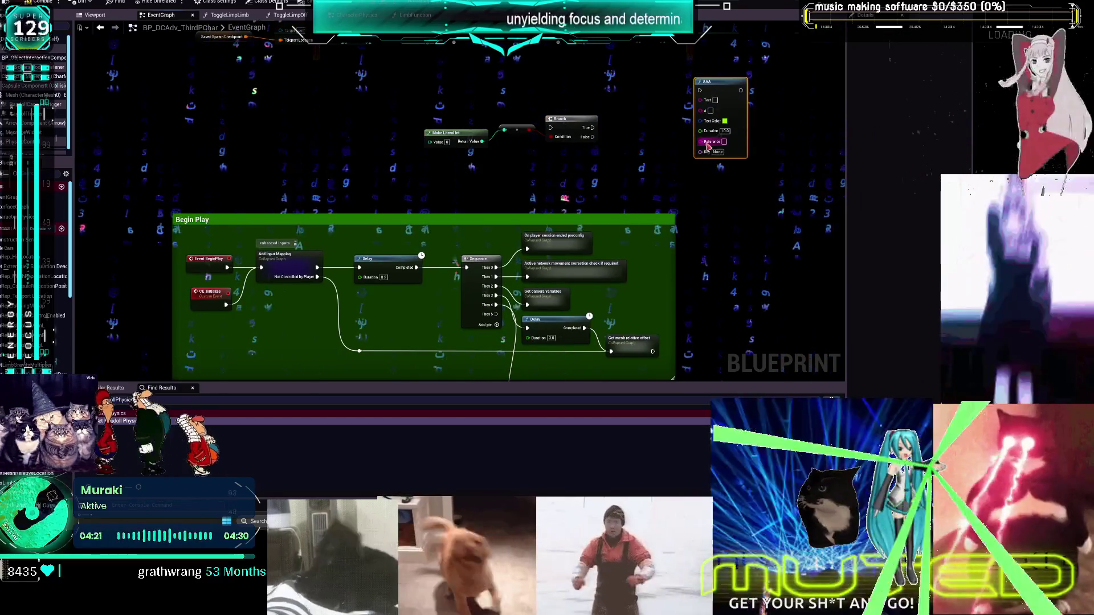
key(ctrl+w)
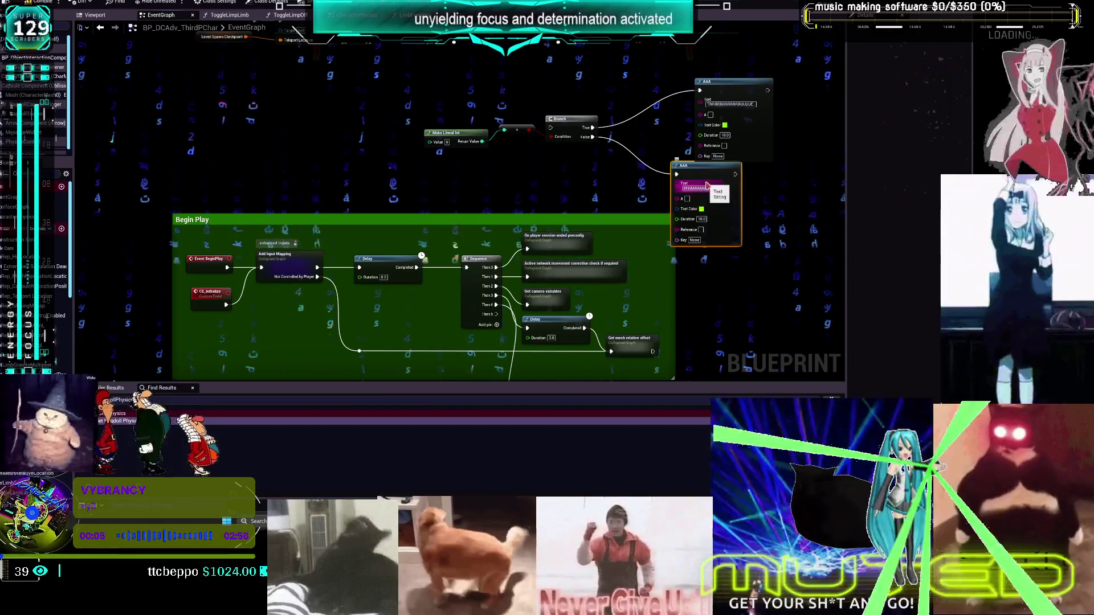
Wire Sequence Then 5 to the Branch and set the Make Literal Int to 2
drag(500, 327, 496, 237)
mouse_move(509, 102)
mouse_down()
mouse_move(538, 168)
mouse_move(548, 164)
mouse_up()
click(655, 200)
click(389, 177)
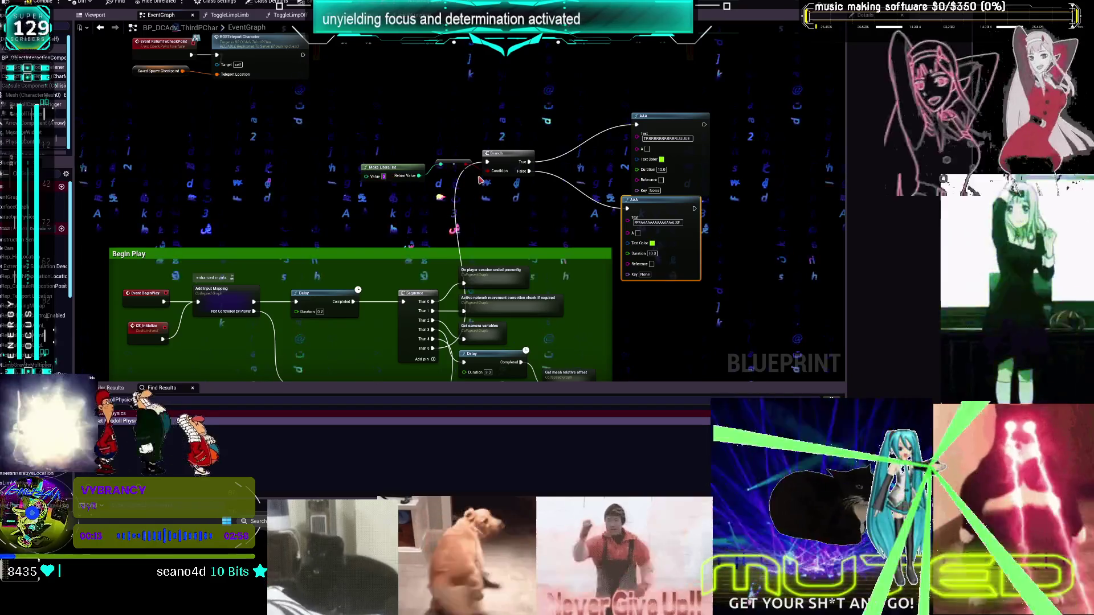
text(2)
key(Return)
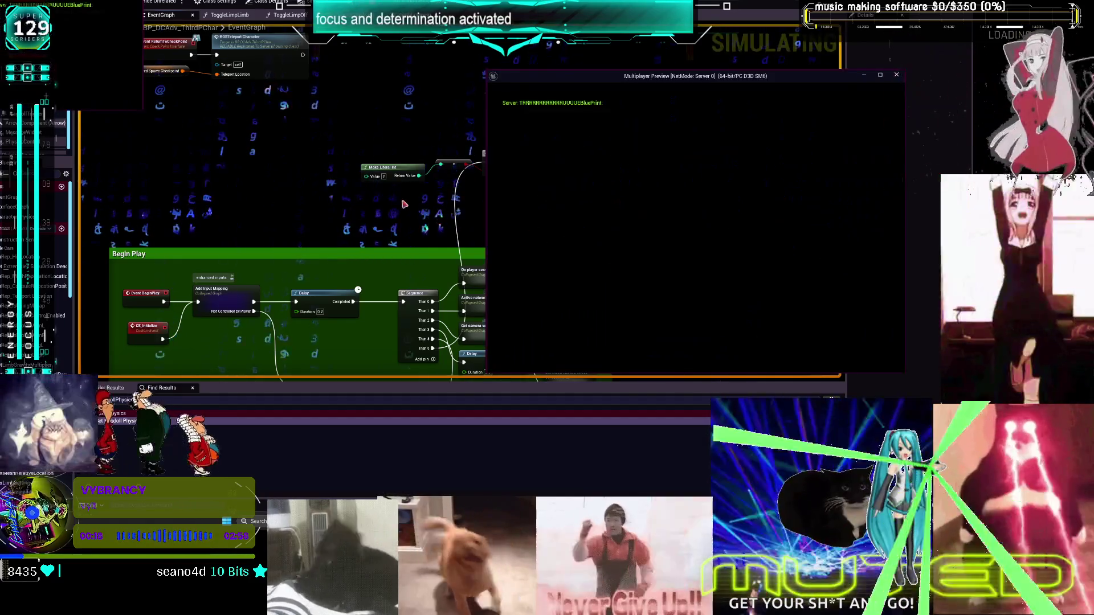
End the Play In Editor session with Esc
key(Escape)
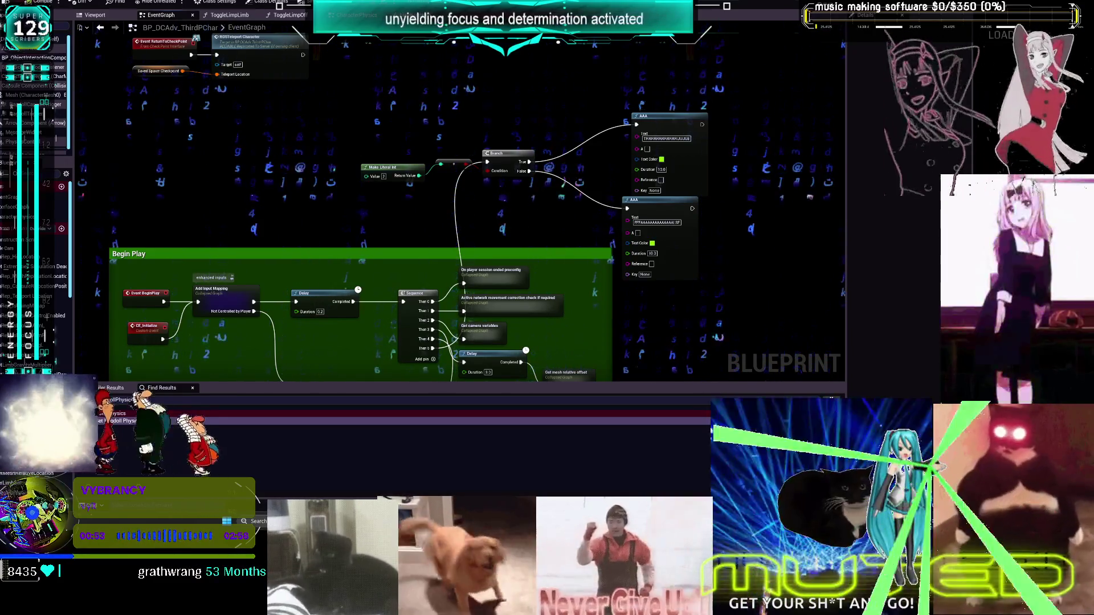
Test the literal against 2 with an Equal node driving a Branch, chaining its False into the lower Branch
scroll(455, 136, up, 1)
scroll(475, 172, up, 1)
mouse_move(456, 175)
mouse_down()
mouse_move(416, 172)
mouse_move(471, 150)
mouse_up()
text(==)
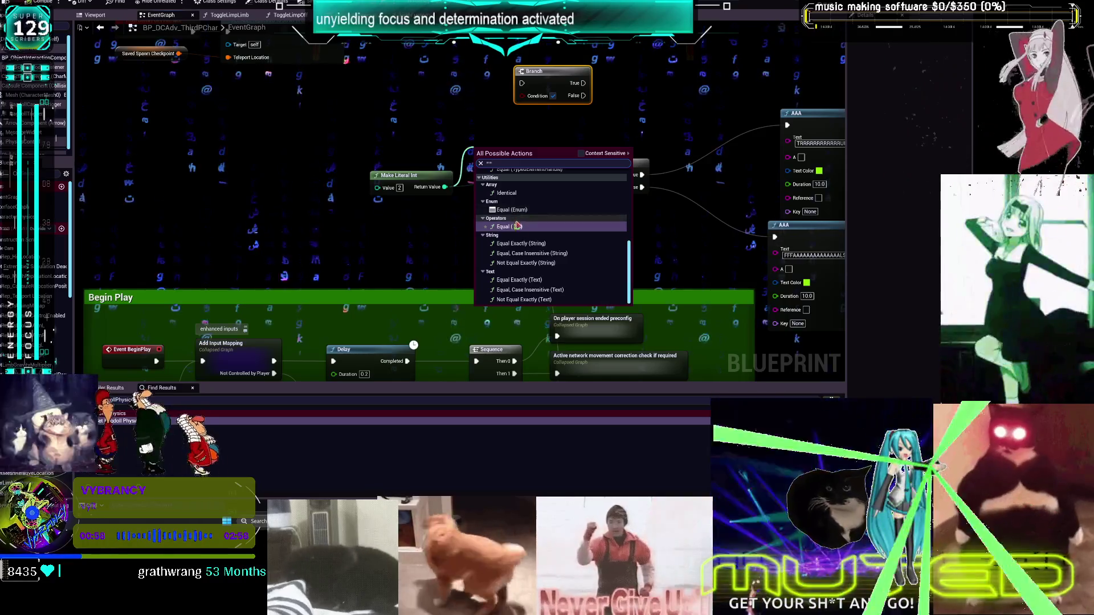
click(517, 227)
click(481, 134)
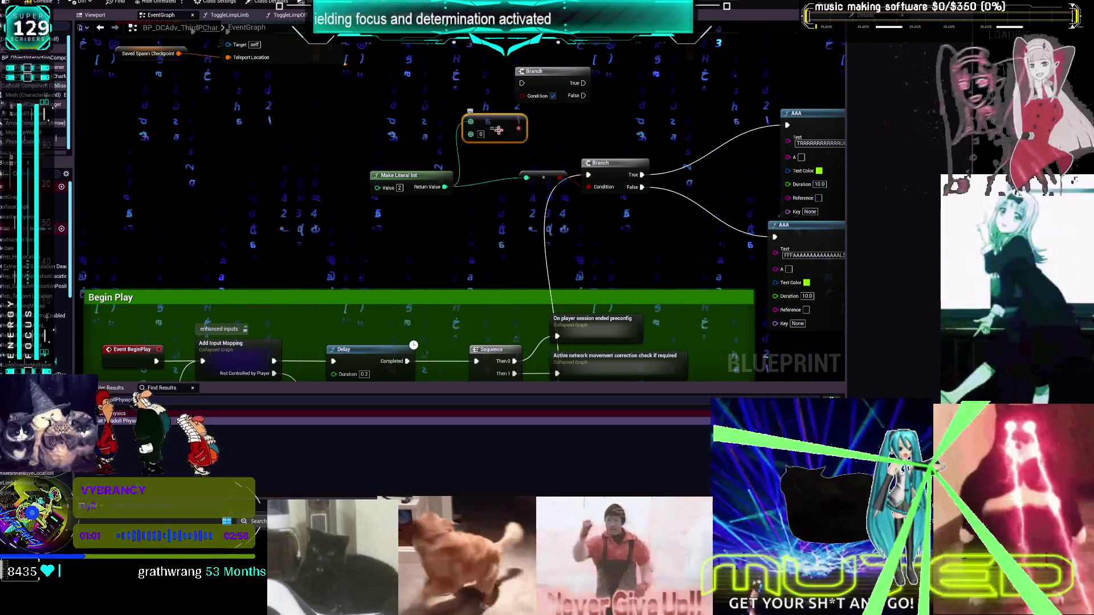
text(2)
click(546, 135)
drag(518, 128, 525, 104)
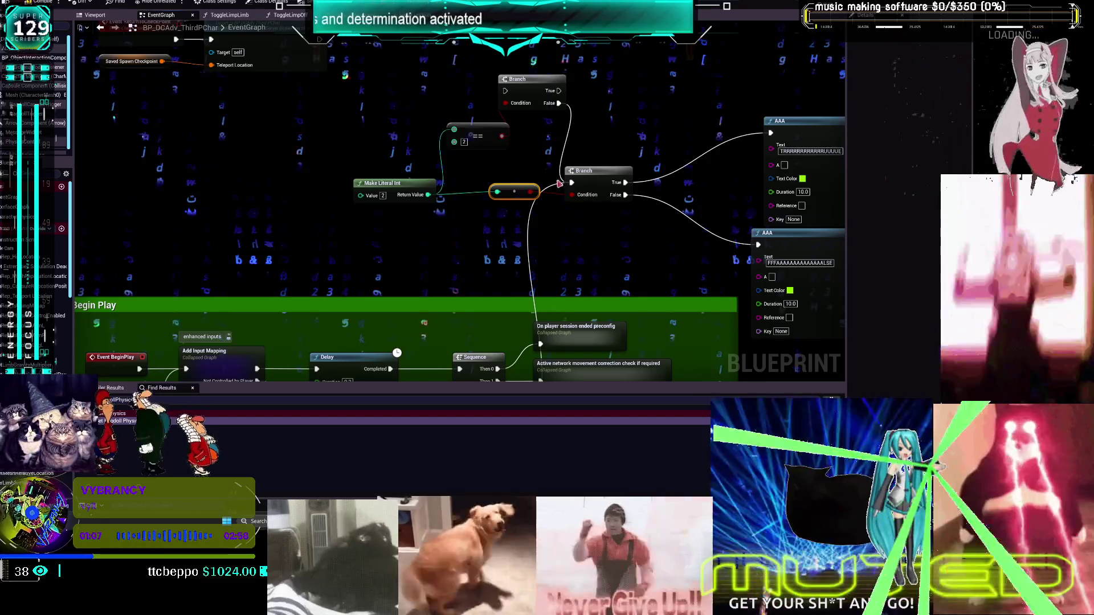
drag(559, 103, 573, 177)
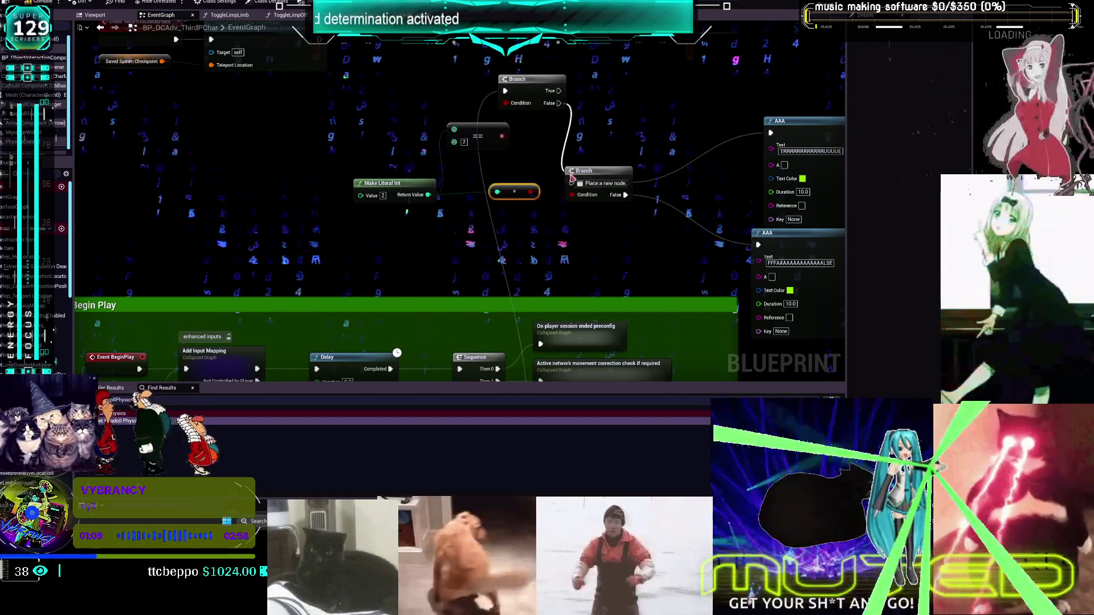
Add a copied print node on the upper Branch's True output printing 'omg its 2'
click(758, 170)
key(ctrl+c)
key(ctrl+v)
drag(536, 103, 598, 96)
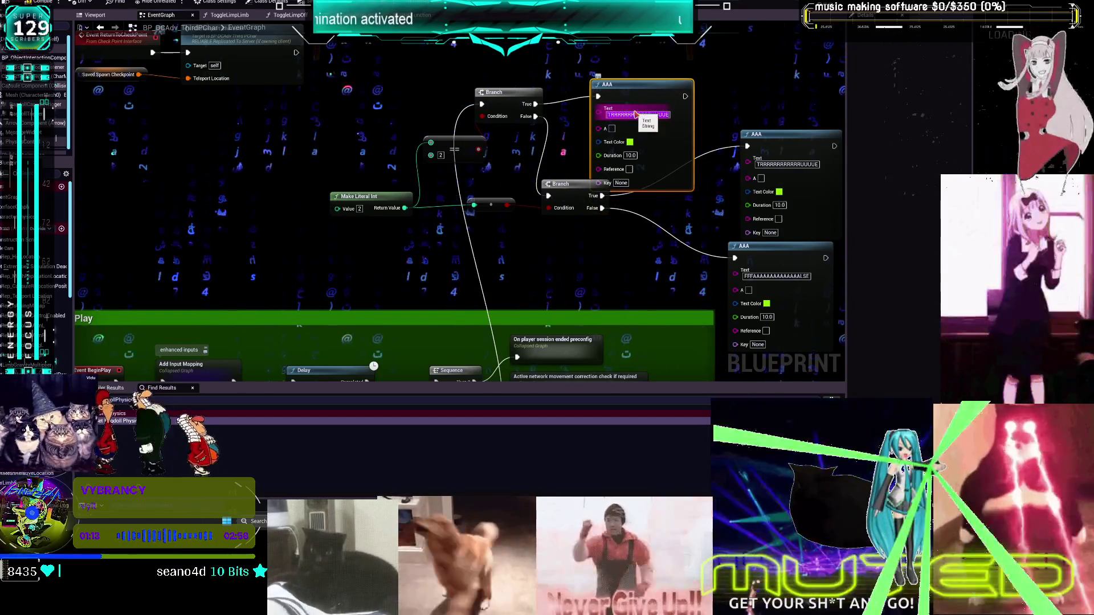
text(omg its)
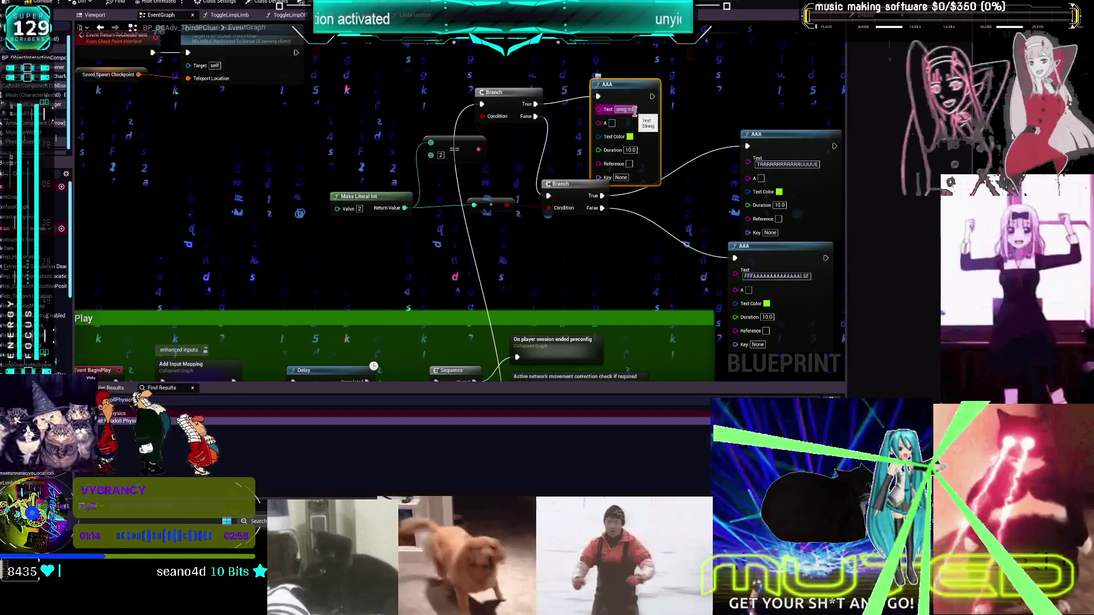
text( 2)
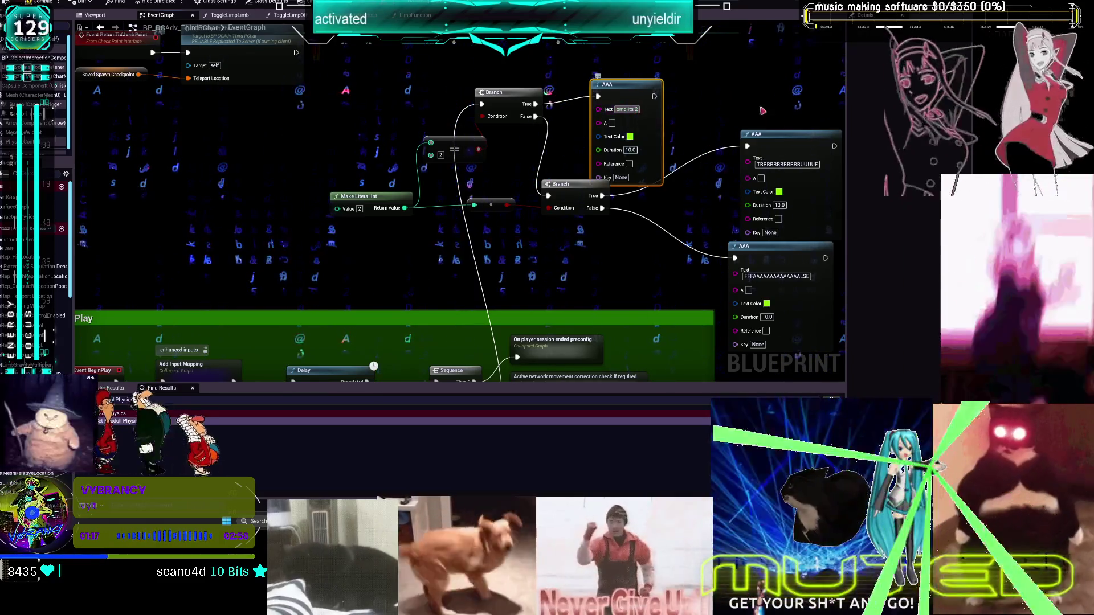
drag(621, 84, 646, 59)
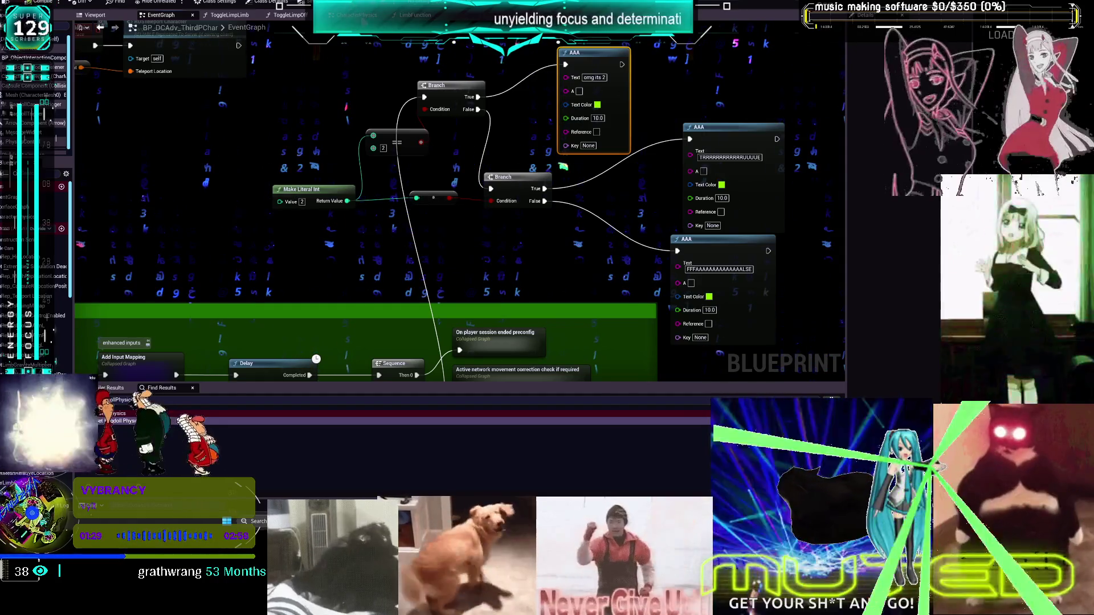
key(alt+p)
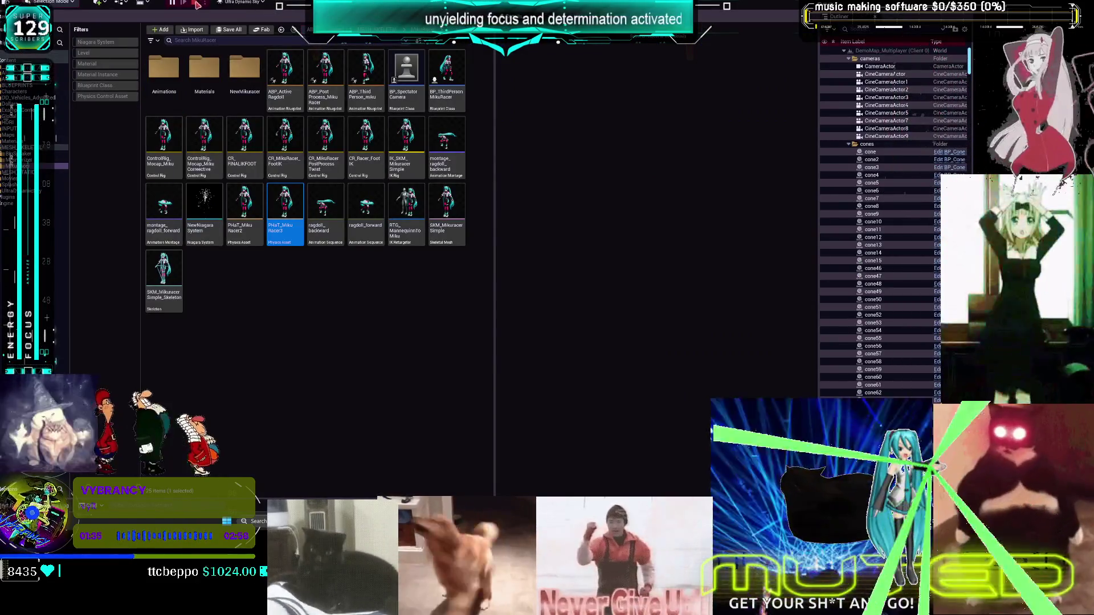
Stop the preview session, close the Multiplayer Preview, and return to BP_DCAdv_ThirdPChar's EventGraph
click(194, 3)
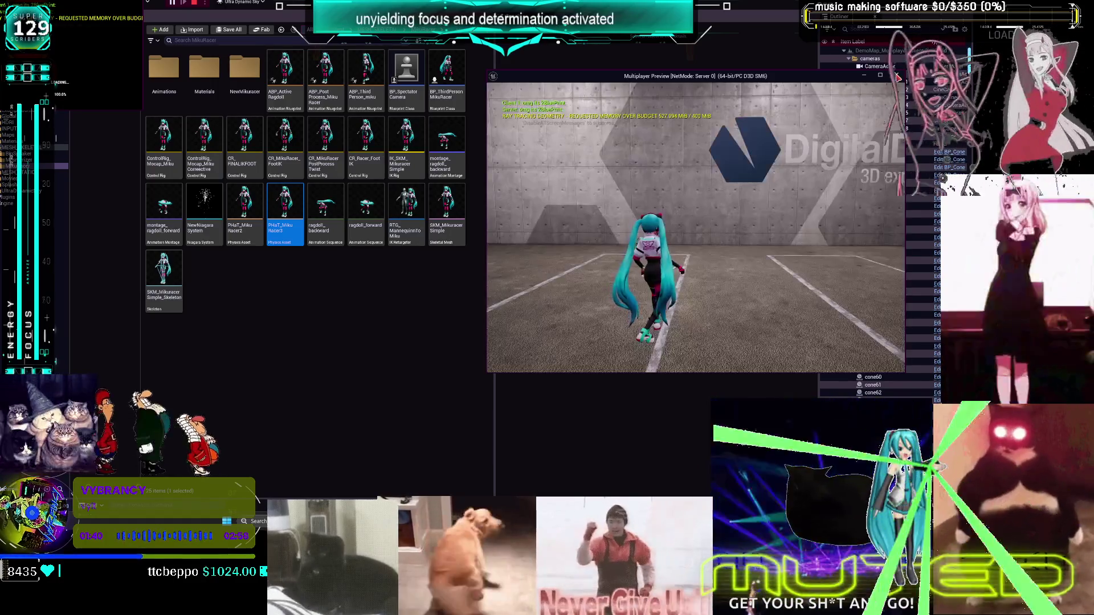
click(898, 76)
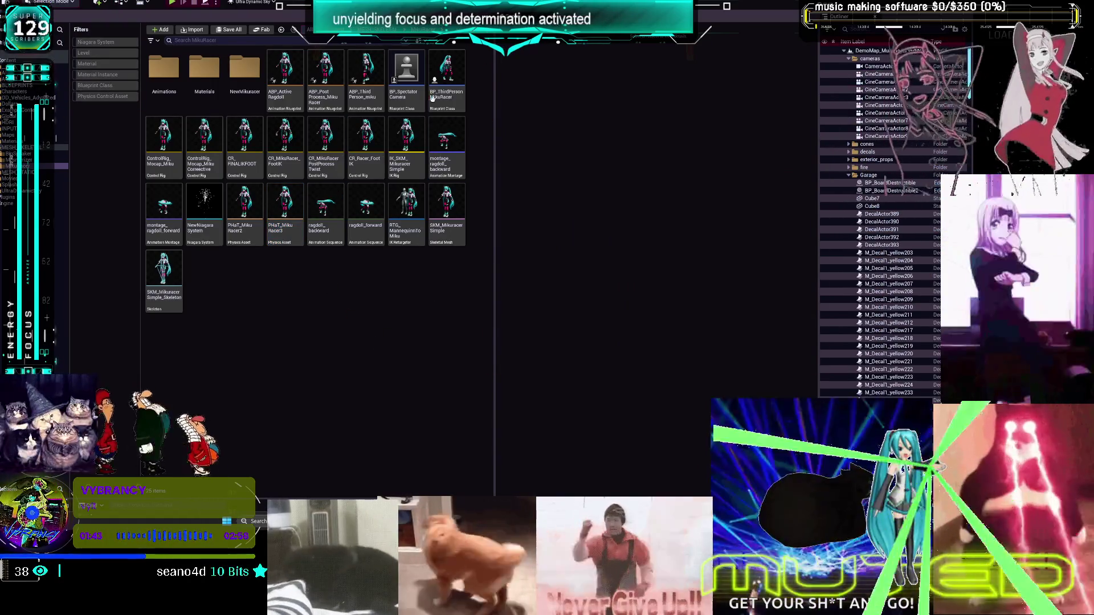
click(366, 74)
key(alt+Tab)
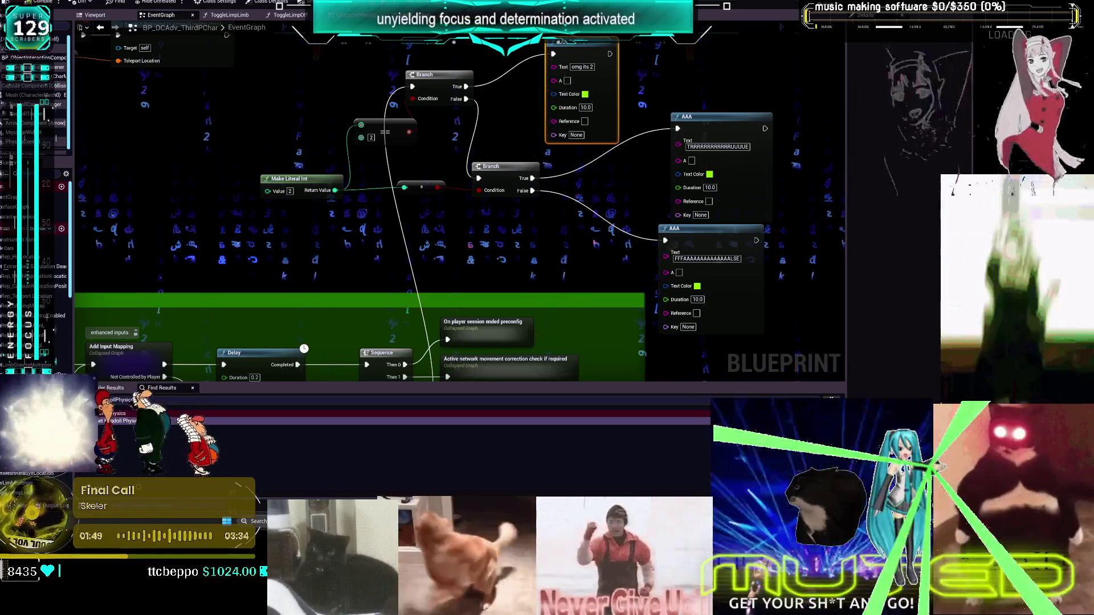
scroll(670, 302, down, 2)
mouse_move(760, 256)
mouse_down()
mouse_move(433, 171)
mouse_move(418, 110)
mouse_up()
key(Delete)
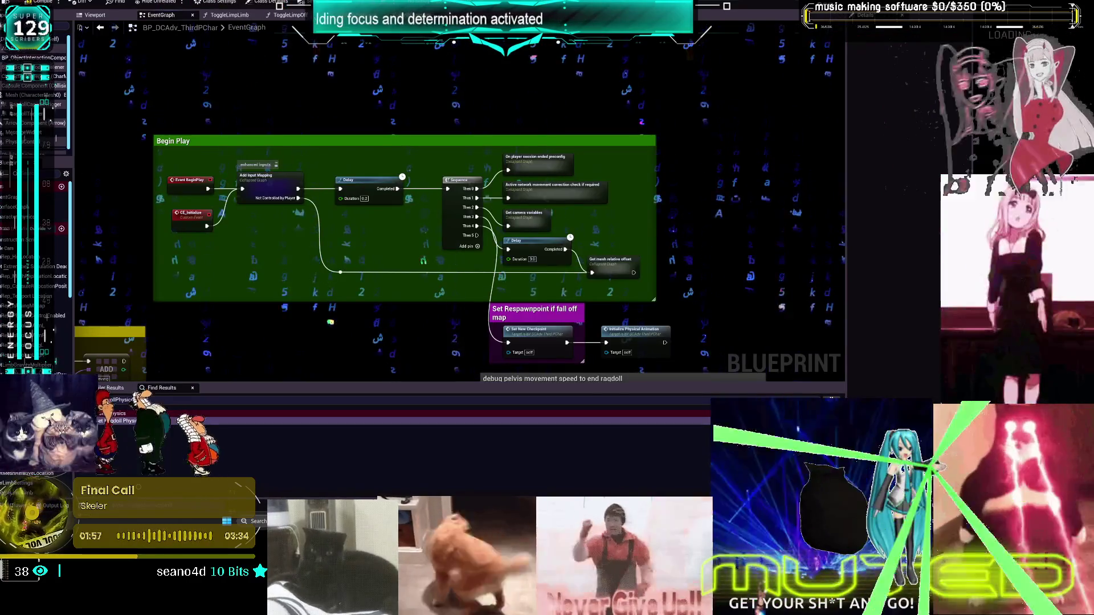
key(alt+Left)
scroll(399, 217, down, 5)
scroll(537, 216, up, 6)
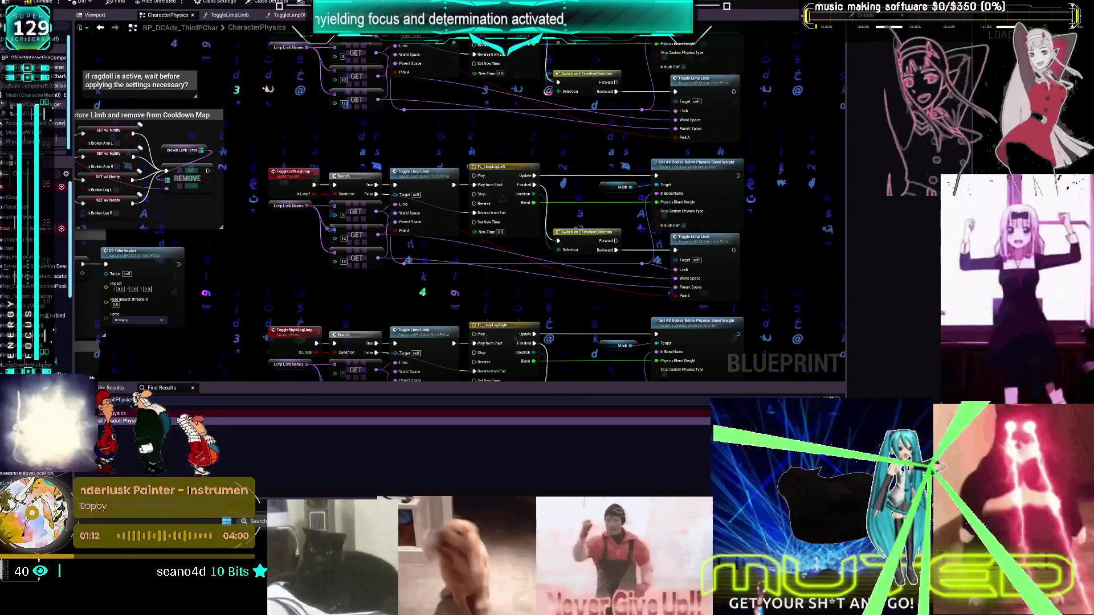
scroll(843, 282, down, 8)
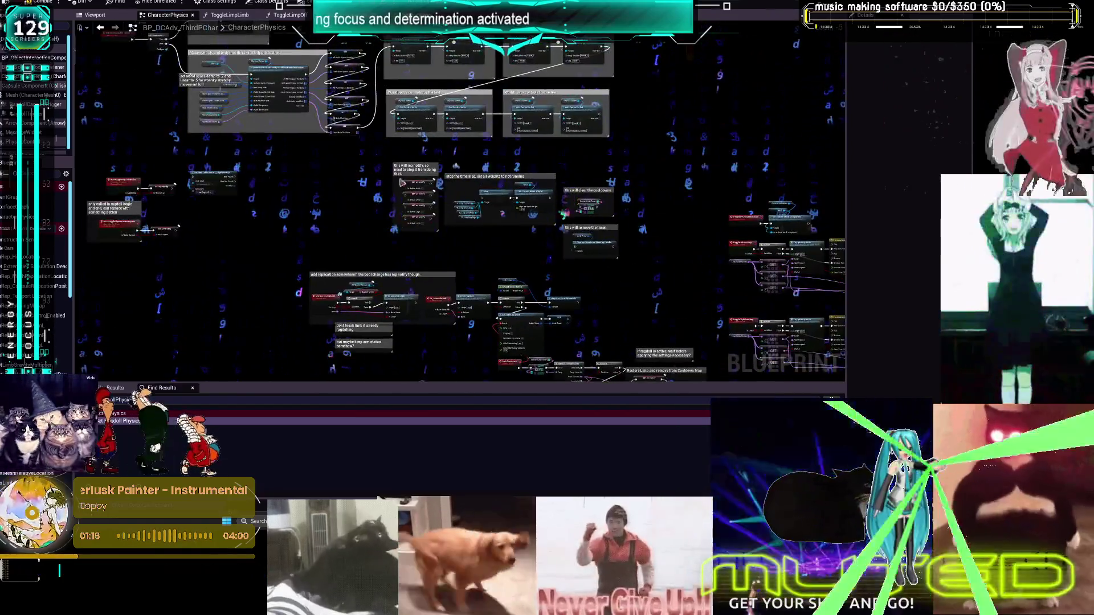
scroll(403, 182, up, 5)
Narrow the 'this will rep notify' comment and move it with its SET nodes to the right
click(306, 133)
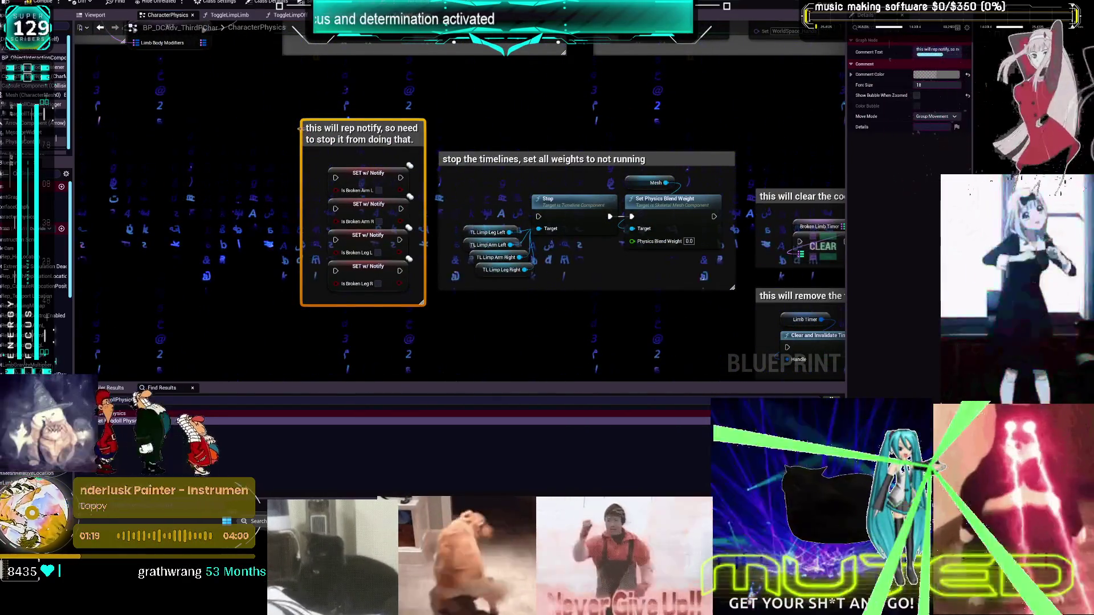
drag(303, 133, 322, 132)
drag(548, 151, 469, 109)
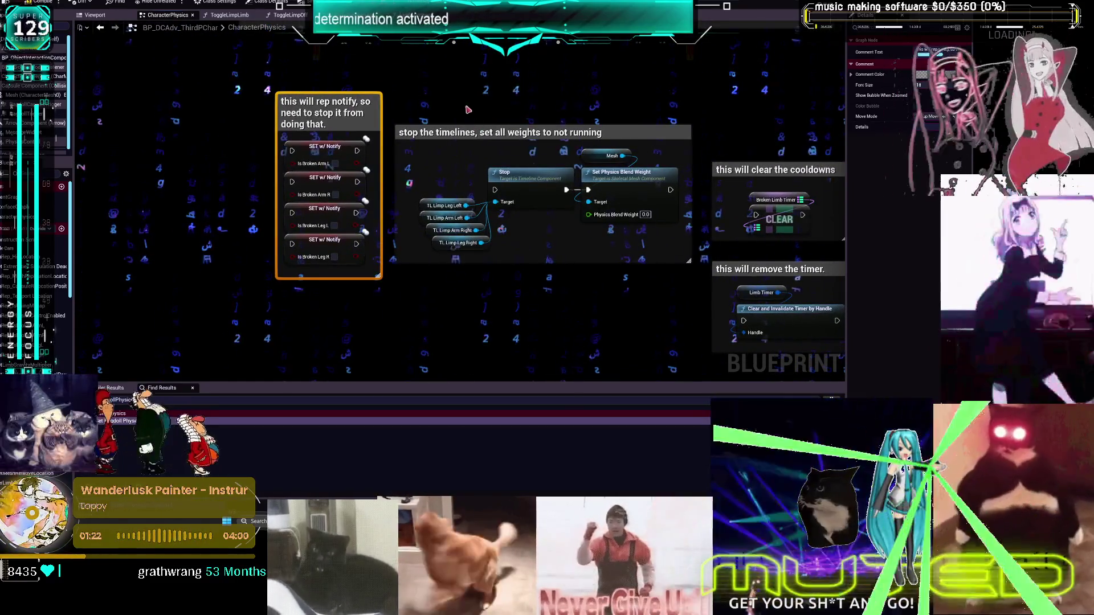
mouse_move(333, 158)
mouse_down()
mouse_move(562, 278)
mouse_move(618, 283)
mouse_up()
drag(395, 121, 508, 270)
Shift the stop-the-timelines group left and align the rep-notify group with the other reset comments
drag(626, 121, 463, 123)
mouse_move(605, 173)
mouse_down()
mouse_move(586, 91)
mouse_move(591, 327)
mouse_up()
mouse_move(566, 236)
mouse_down()
mouse_move(561, 186)
mouse_move(542, 157)
mouse_up()
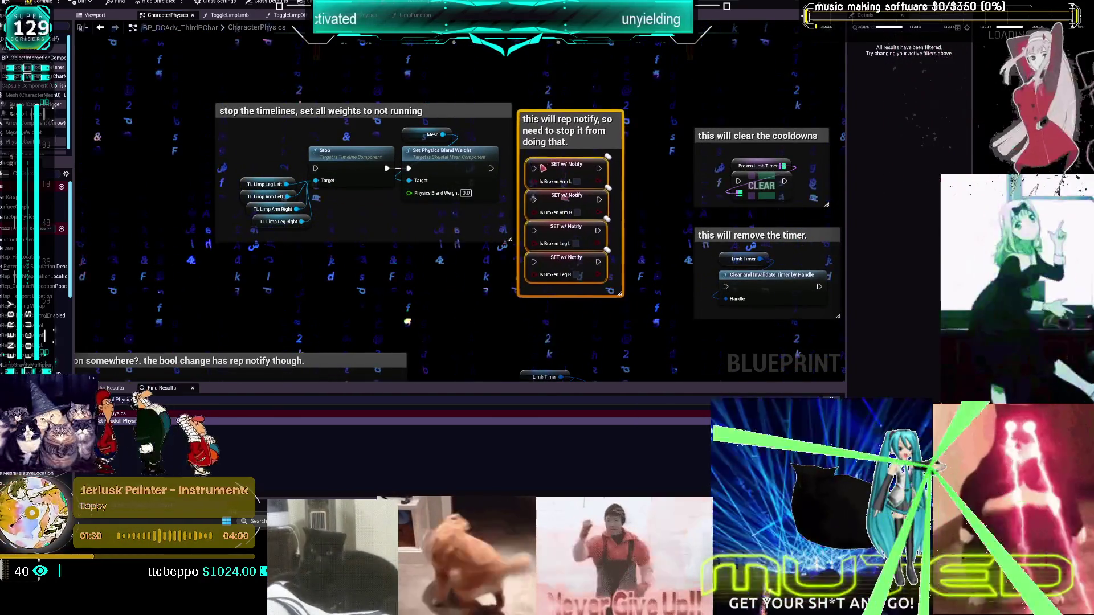
scroll(653, 197, down, 1)
drag(653, 196, 540, 178)
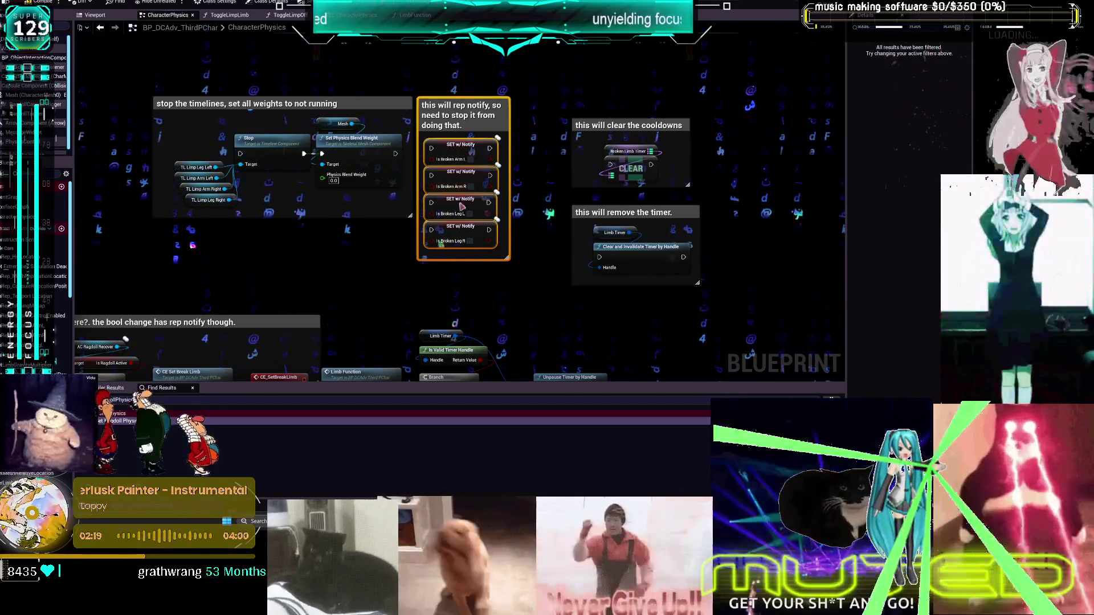
Pan past the Stop Timer if Empty comment back to the Limb Function node, then open LimbFunction
scroll(566, 194, down, 2)
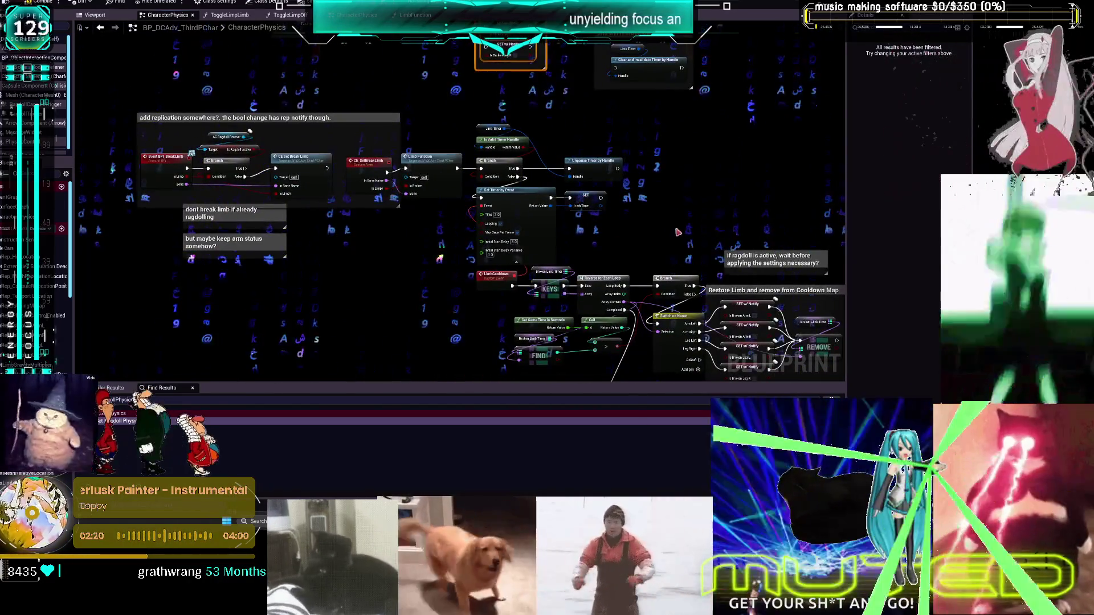
scroll(680, 232, down, 2)
scroll(458, 172, up, 4)
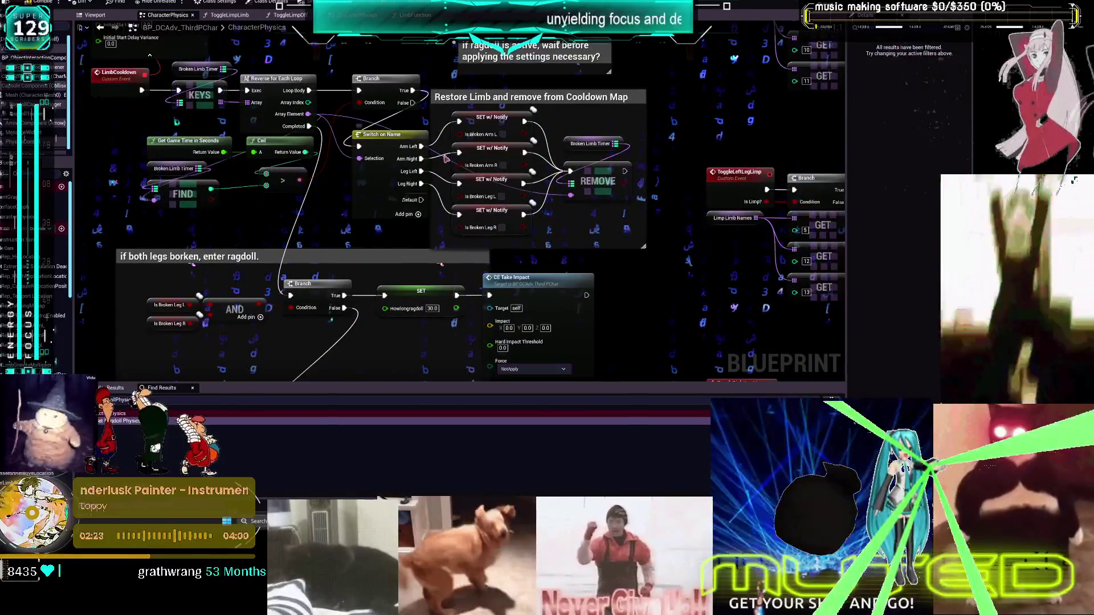
drag(375, 90, 516, 121)
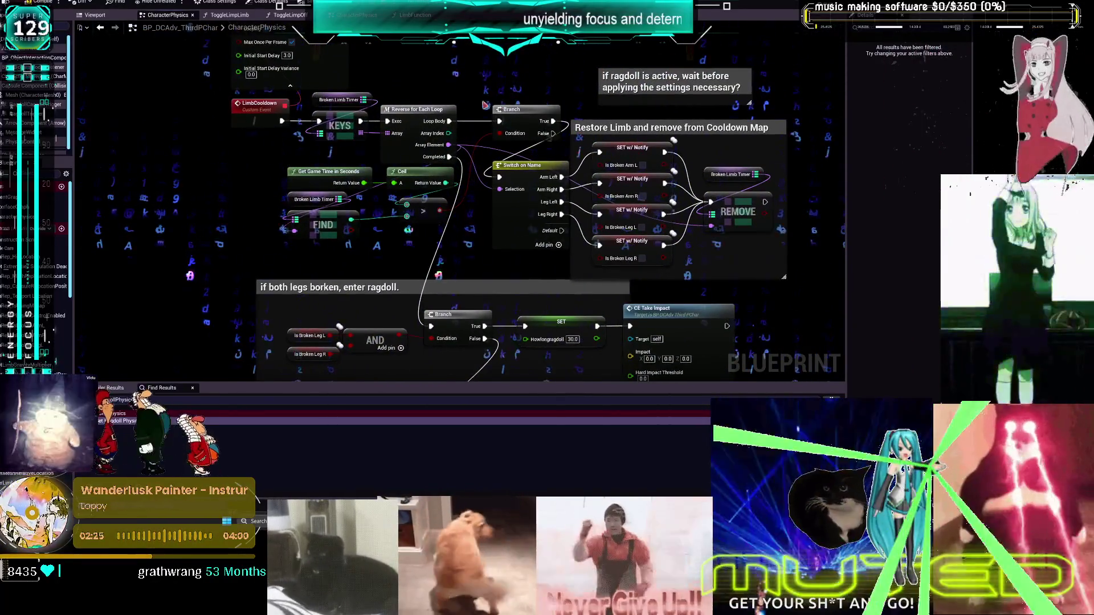
drag(707, 260, 701, 127)
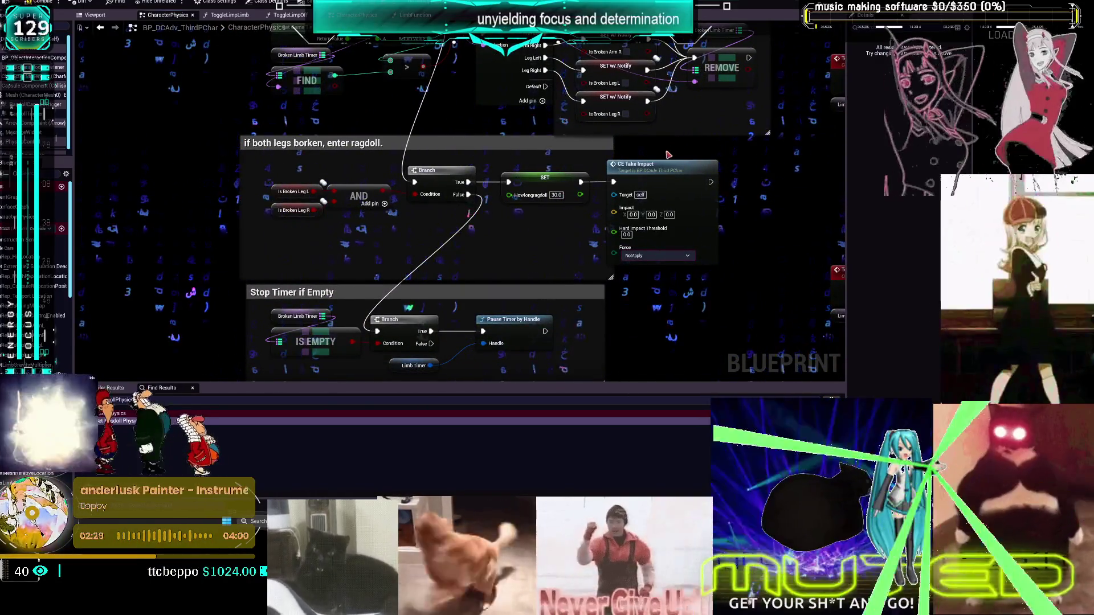
drag(481, 166, 373, 176)
drag(438, 157, 355, 143)
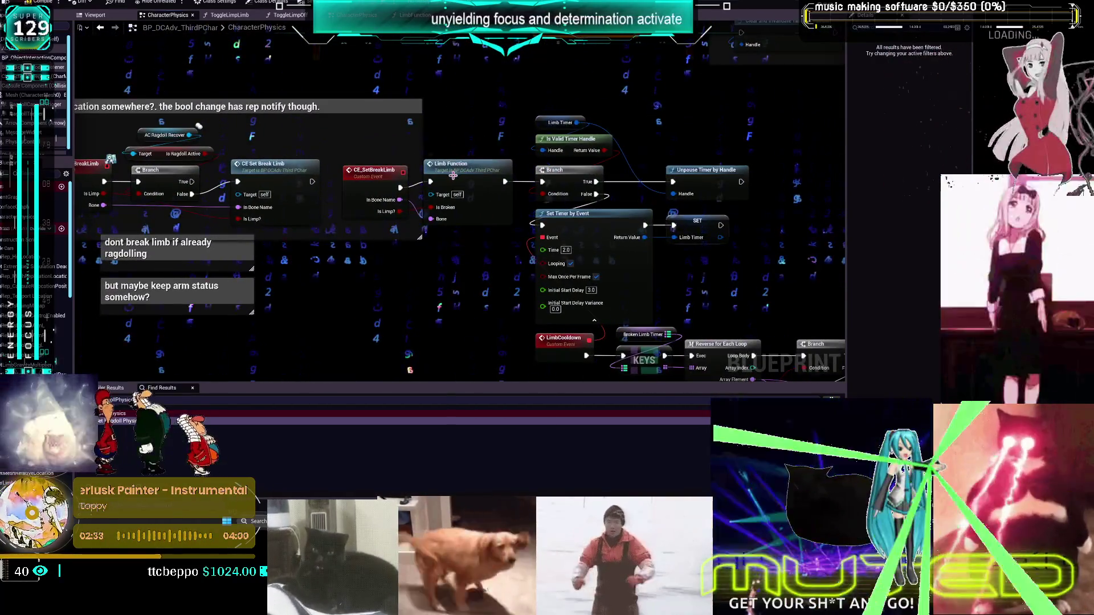
double_click(453, 176)
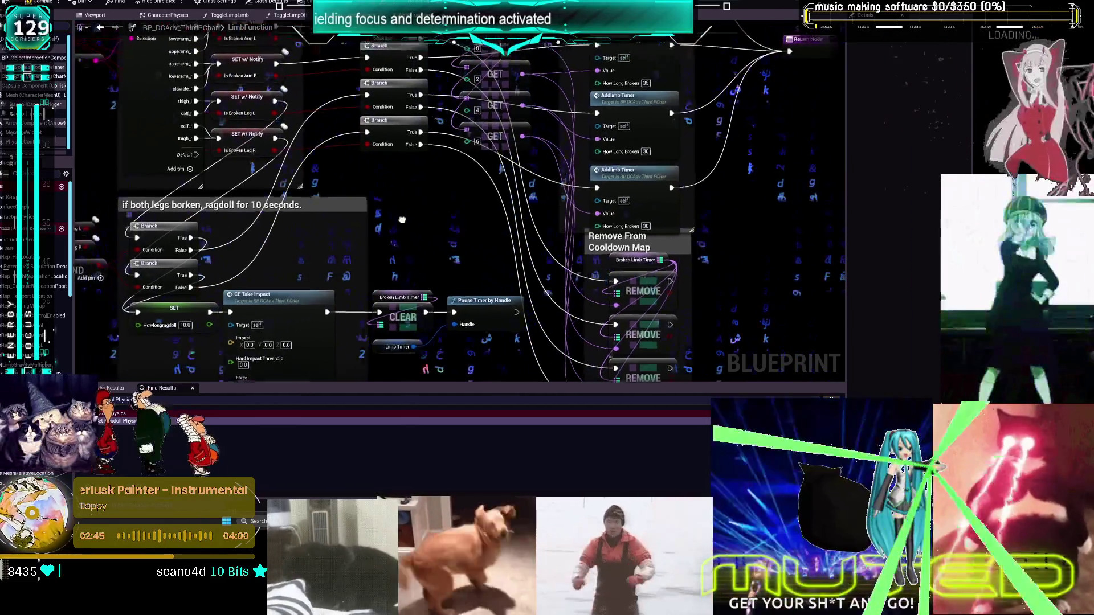
From OnRep_isBrokenArmL, jump to the ToggleLeftArmLimp event and frame both arm limp events
drag(398, 216, 451, 264)
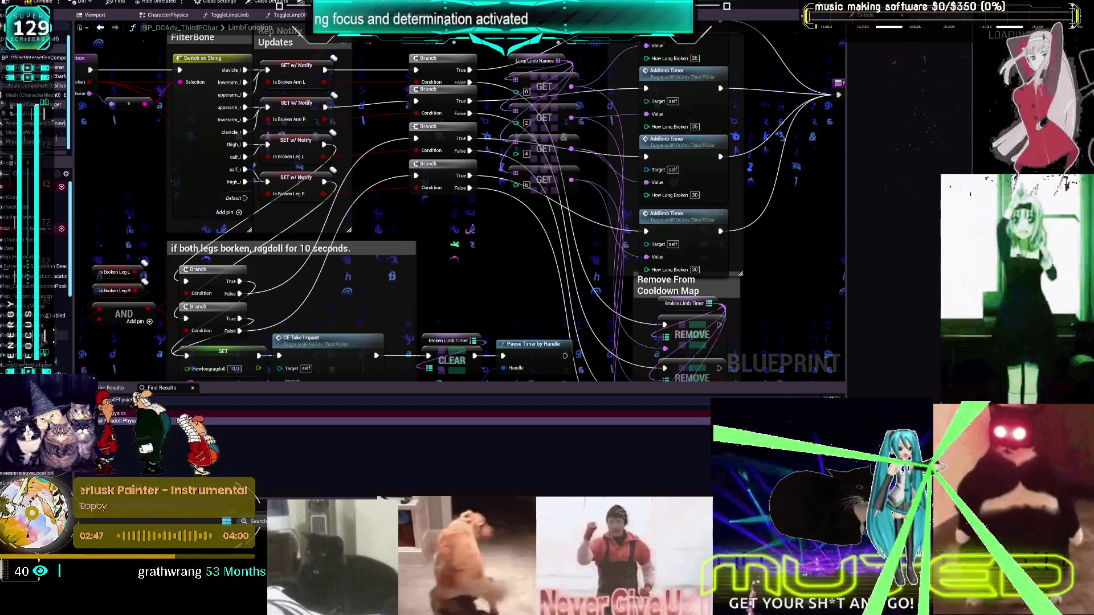
key(alt+Left)
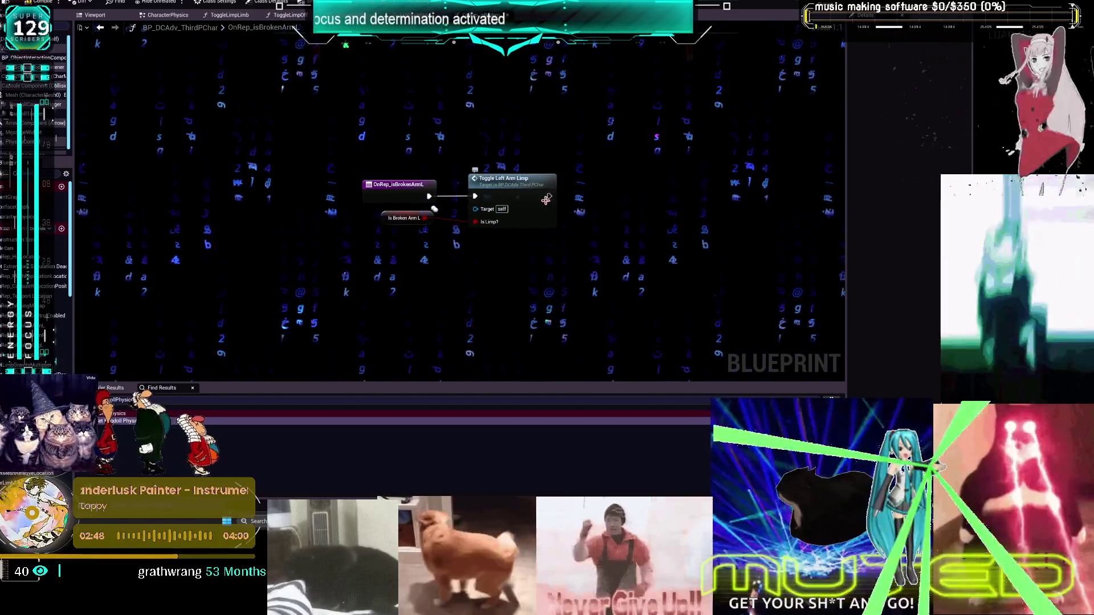
double_click(502, 181)
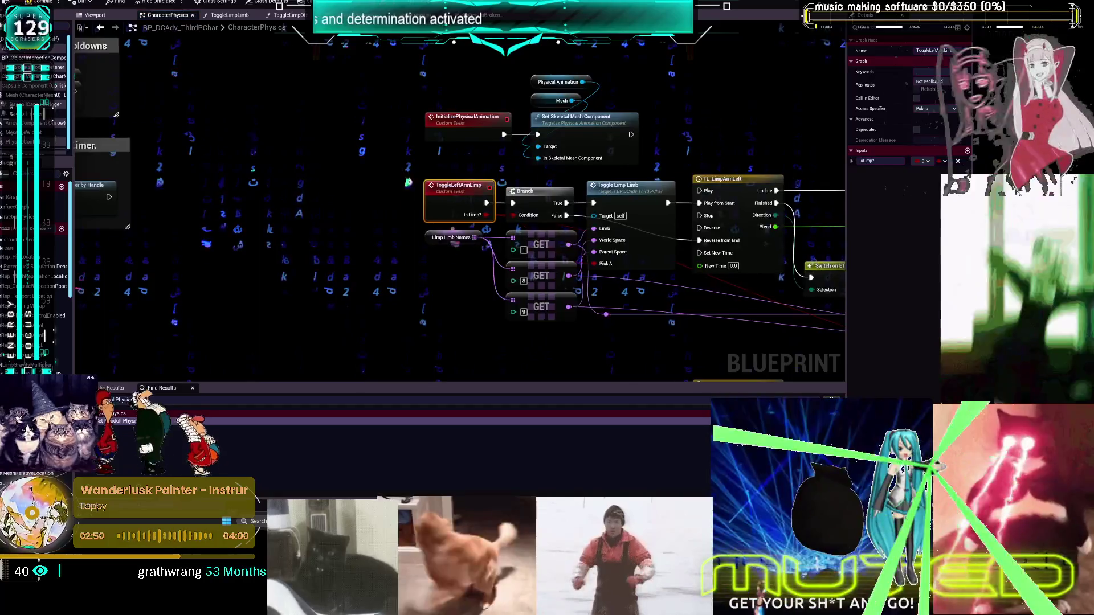
scroll(460, 161, up, 2)
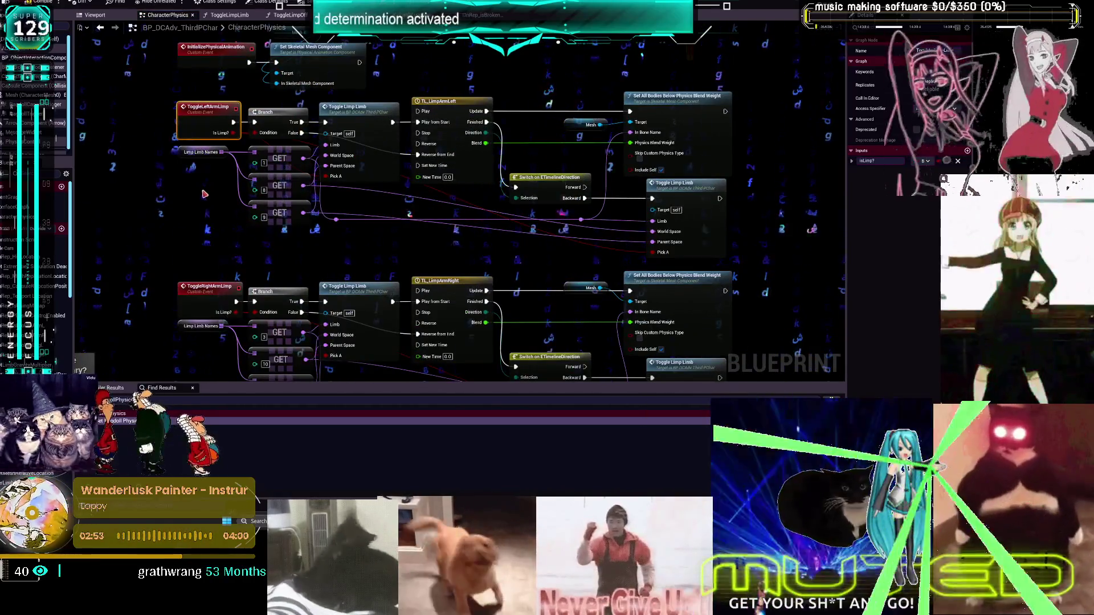
drag(204, 194, 368, 239)
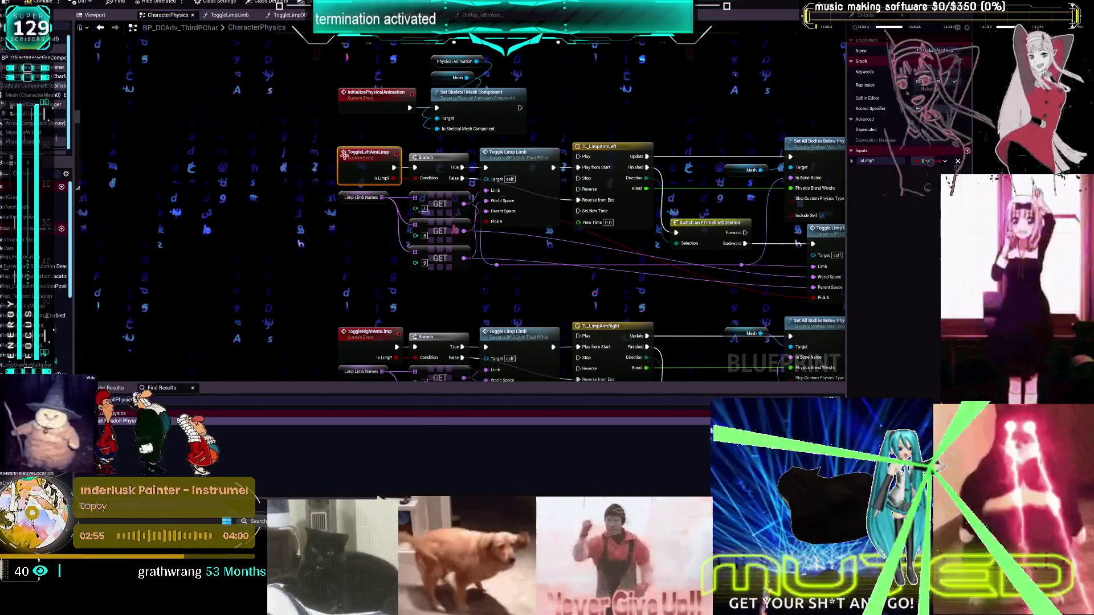
click(280, 184)
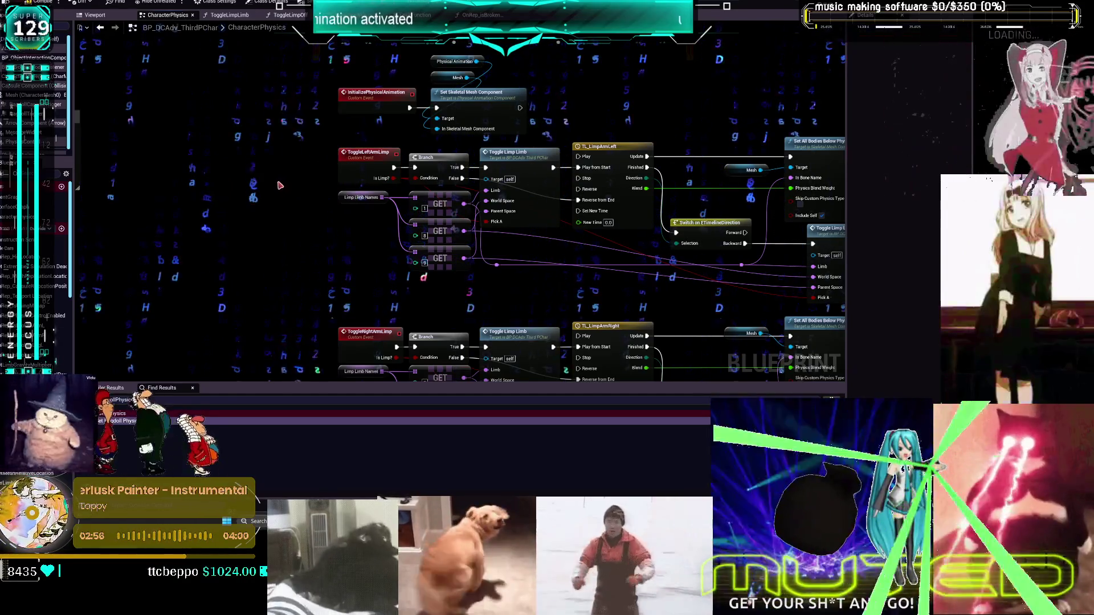
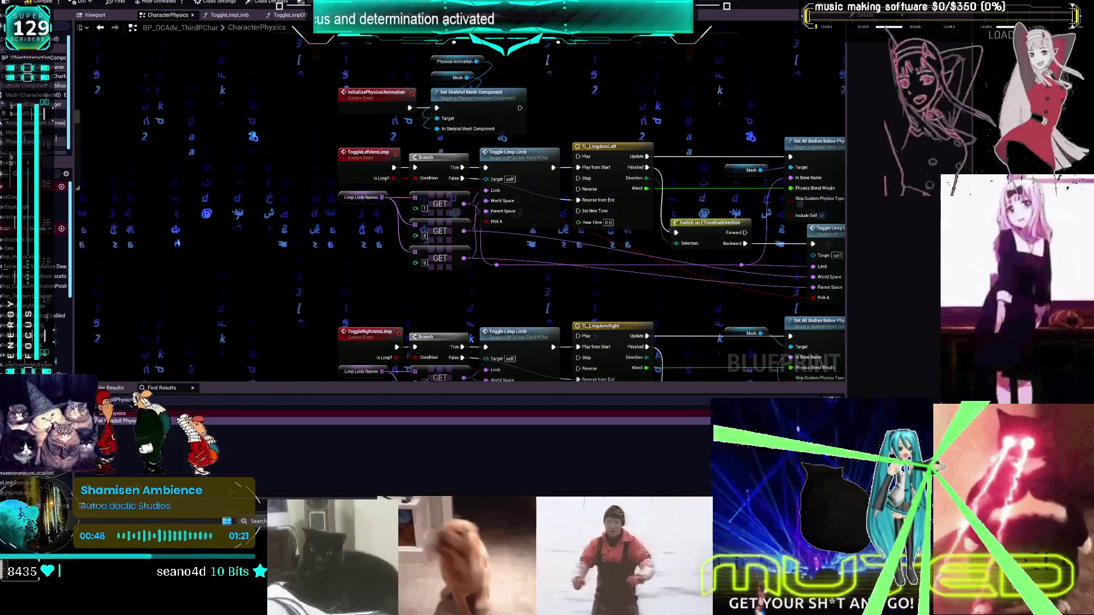
Place a Switch on Int node beside the LimbCooldown timer logic and center the view on it
scroll(518, 184, down, 5)
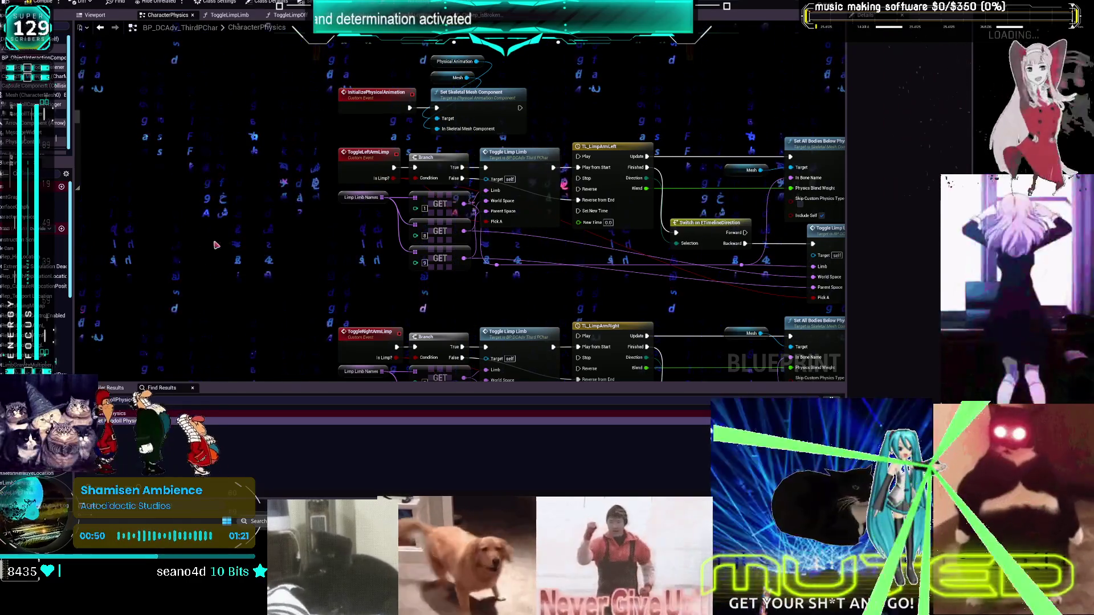
scroll(518, 183, up, 5)
right_click(518, 184)
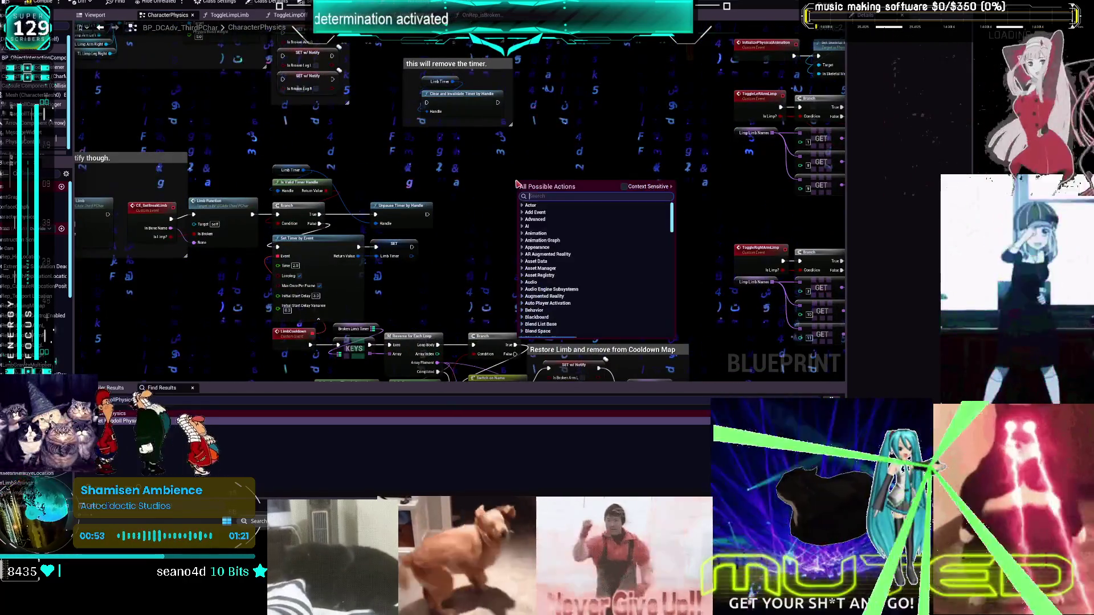
text(wiot)
key(BackSpace)
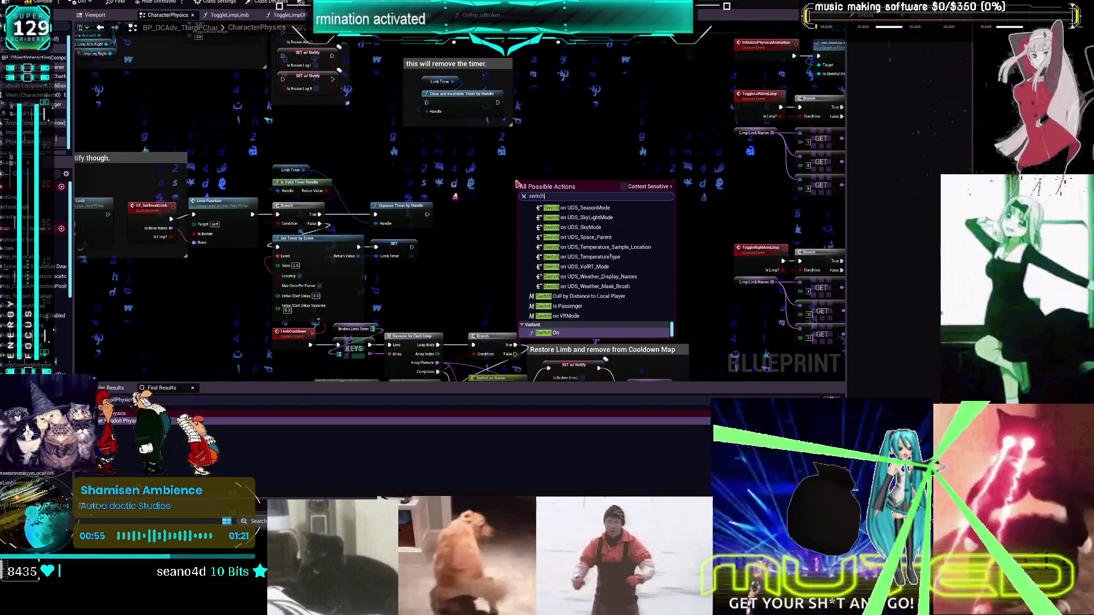
key(Escape)
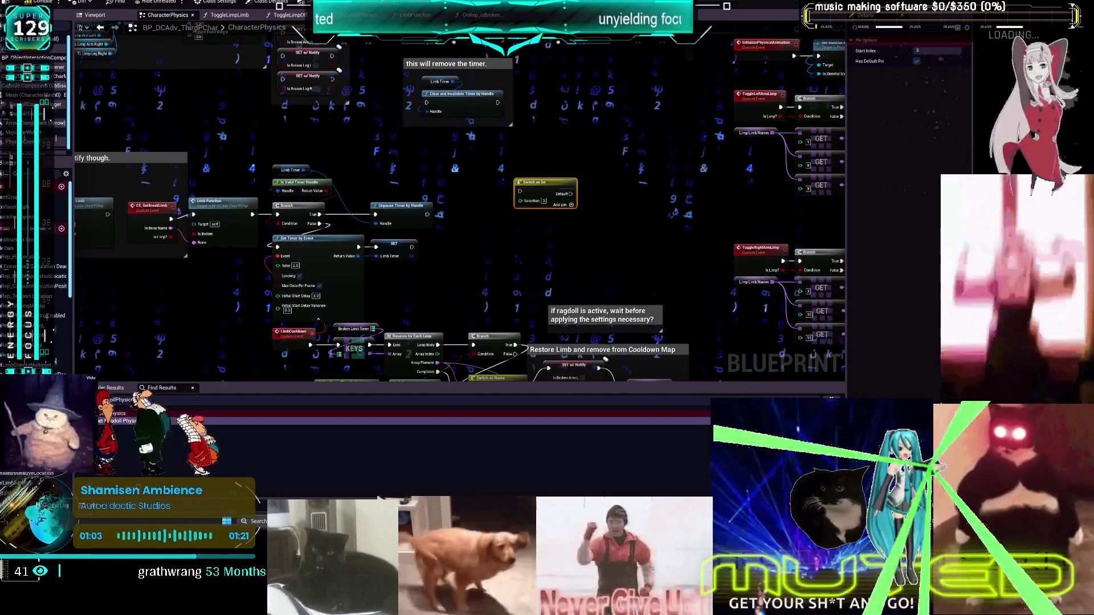
drag(525, 102, 544, 203)
mouse_move(553, 240)
mouse_down()
mouse_move(733, 251)
mouse_move(673, 233)
mouse_move(554, 171)
mouse_up()
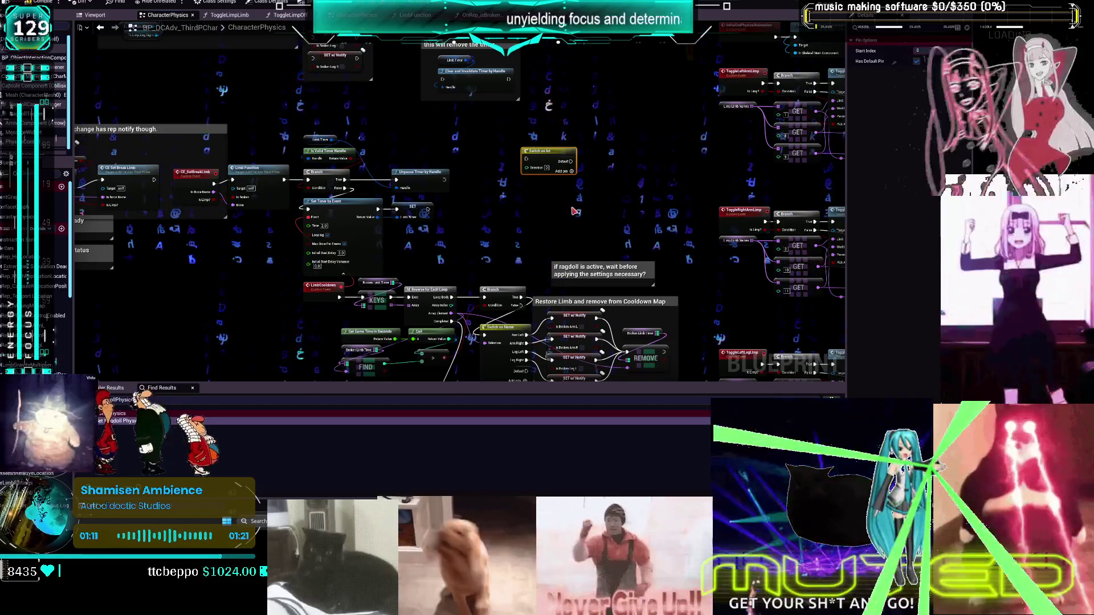
mouse_move(572, 186)
mouse_down()
mouse_move(658, 154)
mouse_move(666, 141)
mouse_up()
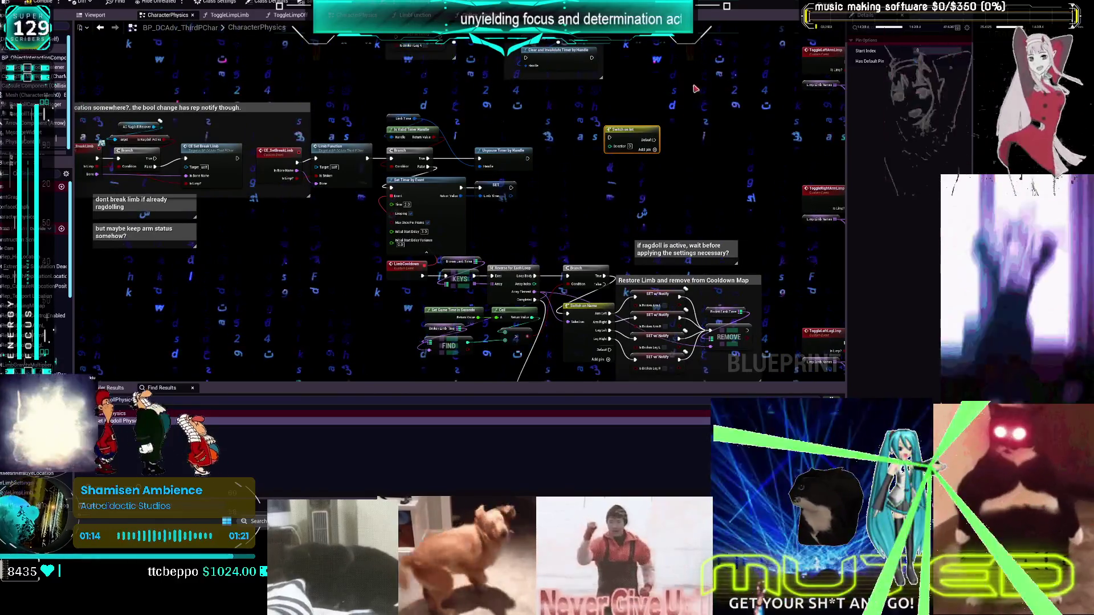
scroll(637, 167, up, 2)
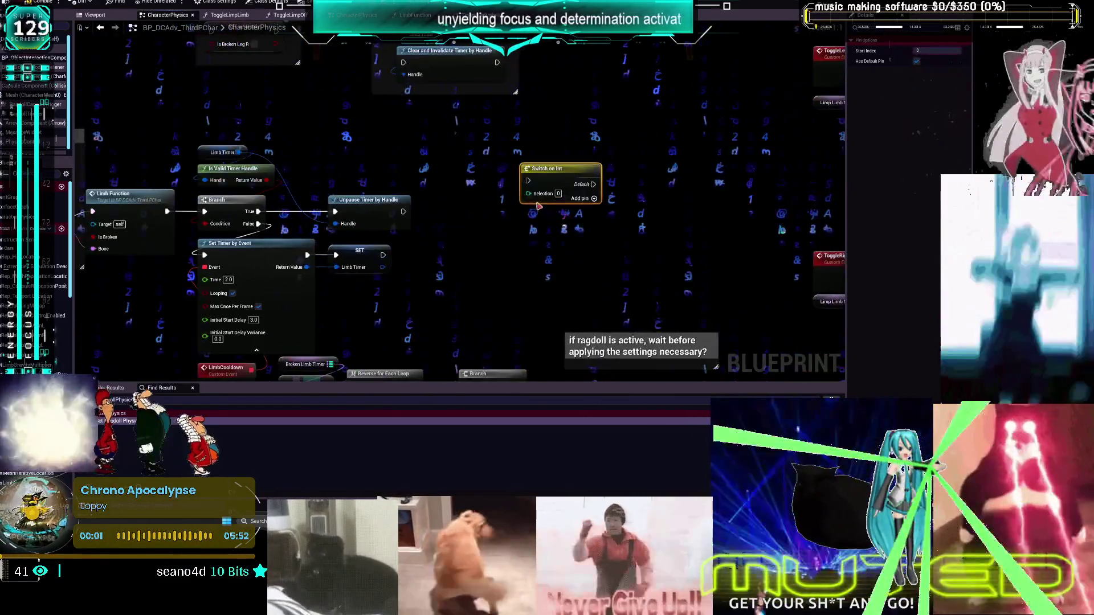
Promote the switch's Selection pin into four integer variable getters and align them in a column
right_click(529, 194)
click(564, 208)
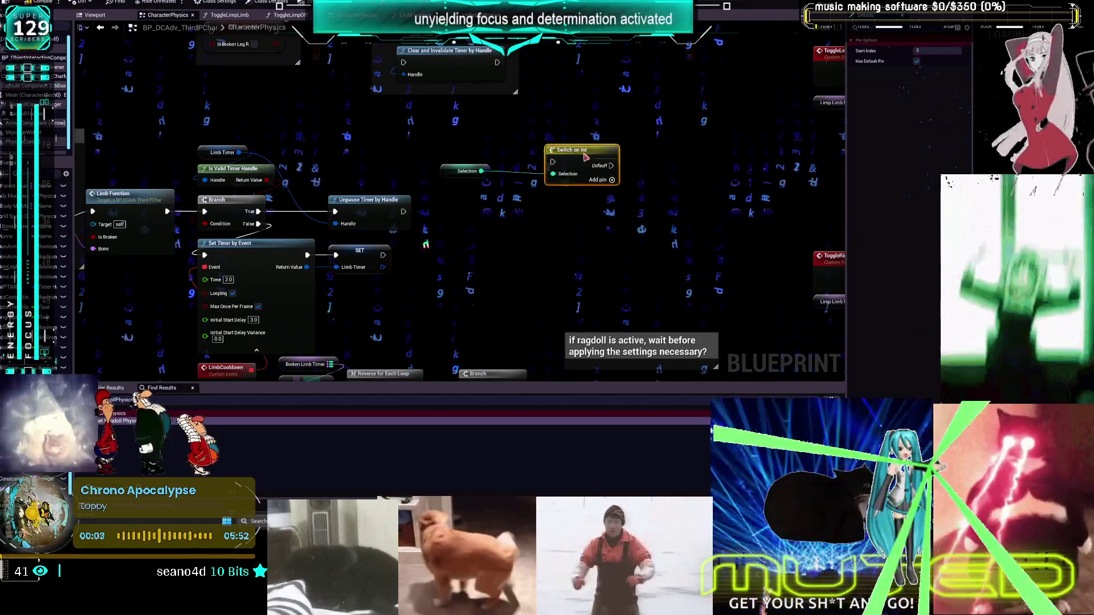
right_click(555, 176)
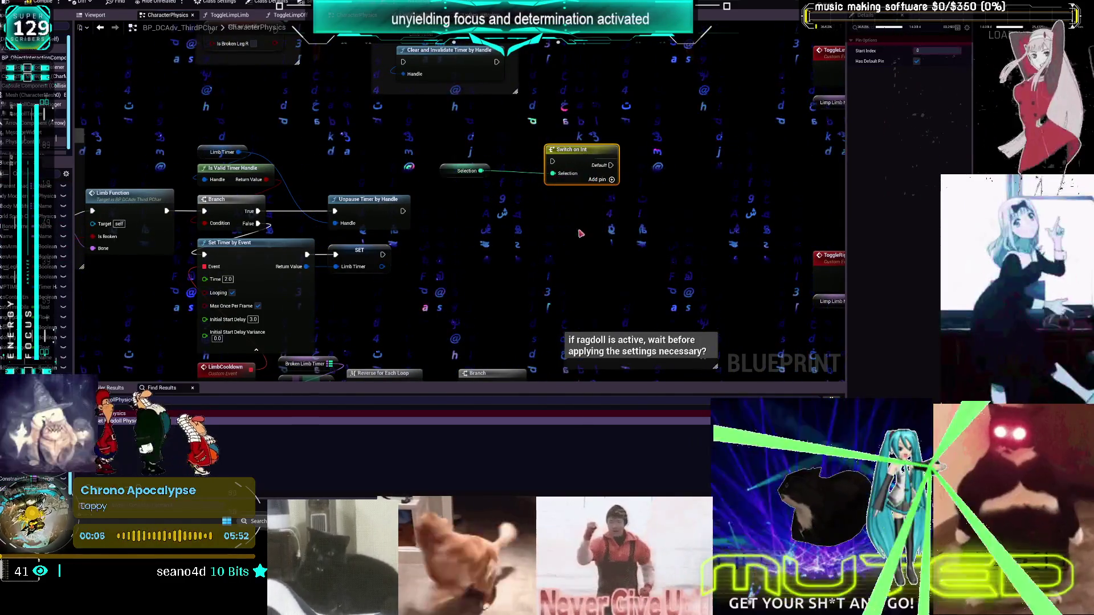
click(553, 176)
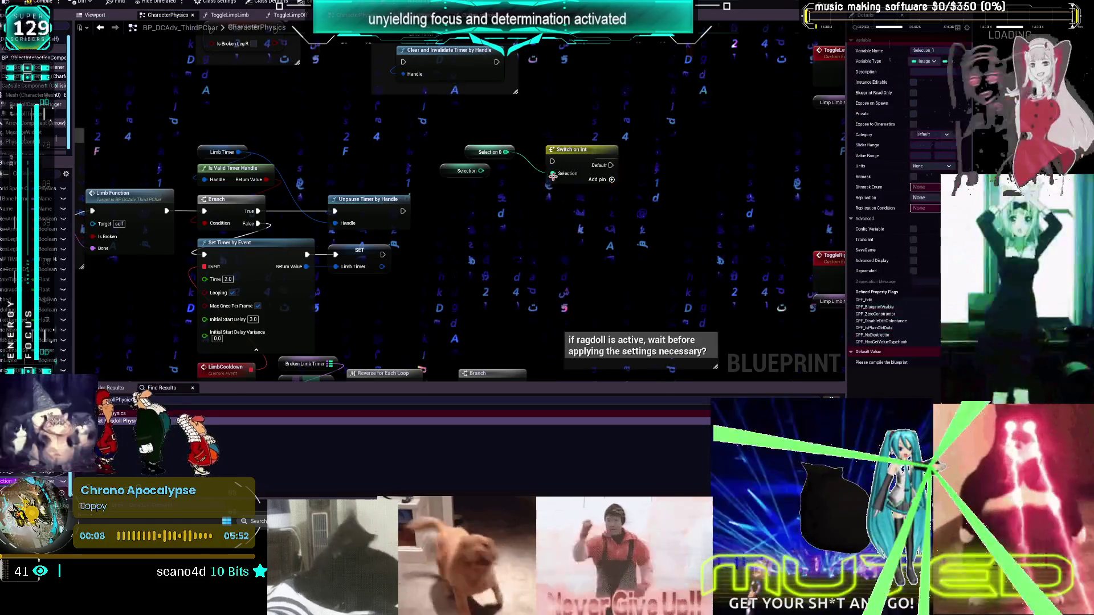
click(496, 184)
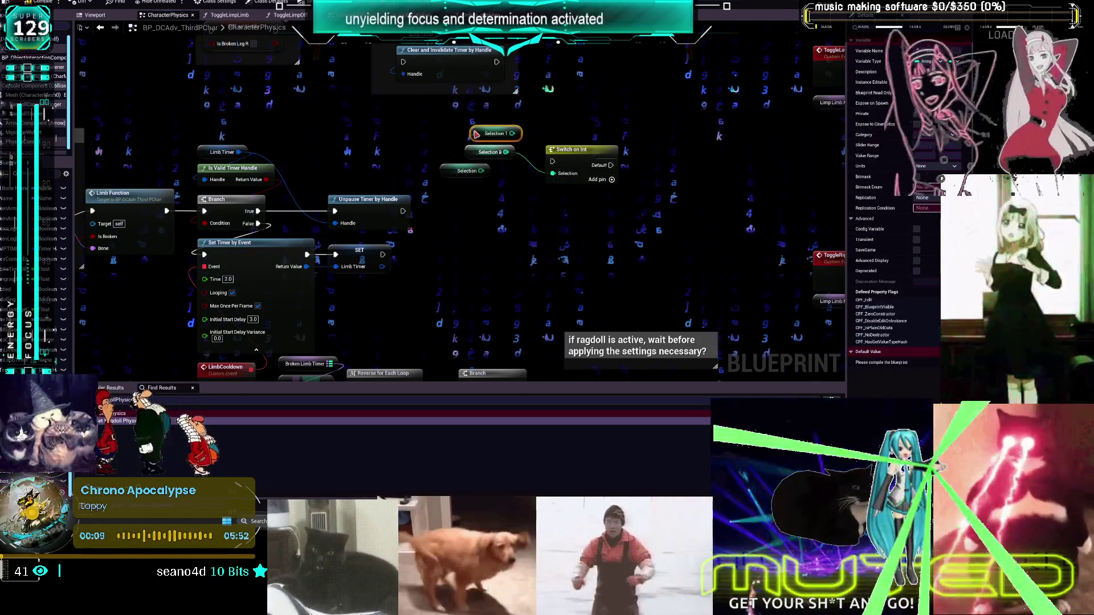
drag(461, 148, 467, 127)
key(shift+a)
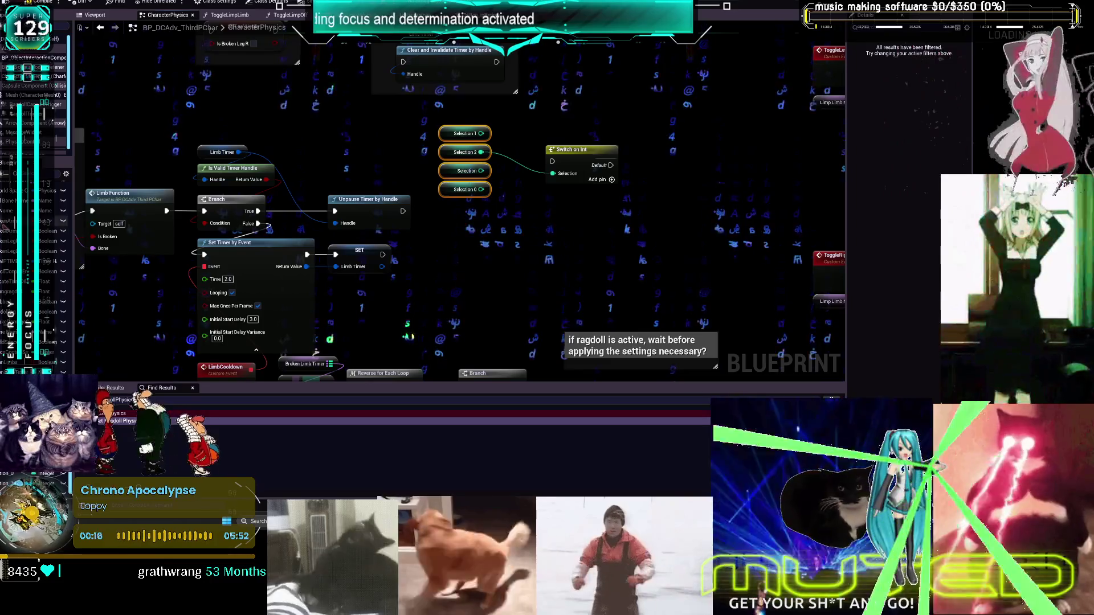
Rename the first two getters to Status Broken Arm L and Status Broken Arm R
click(34, 221)
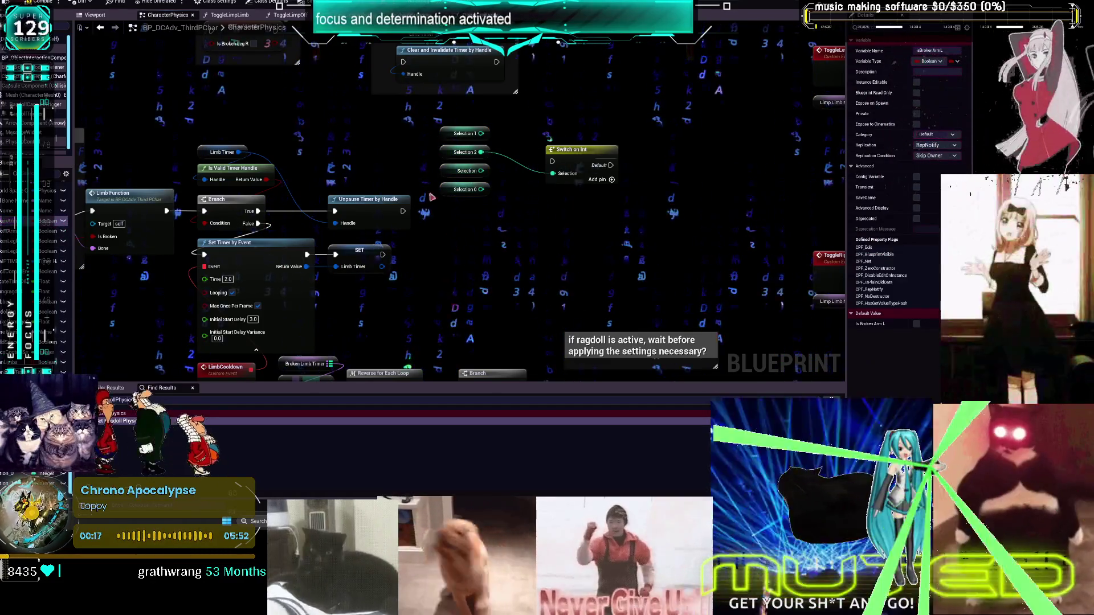
click(464, 133)
text(bBrokenArmL)
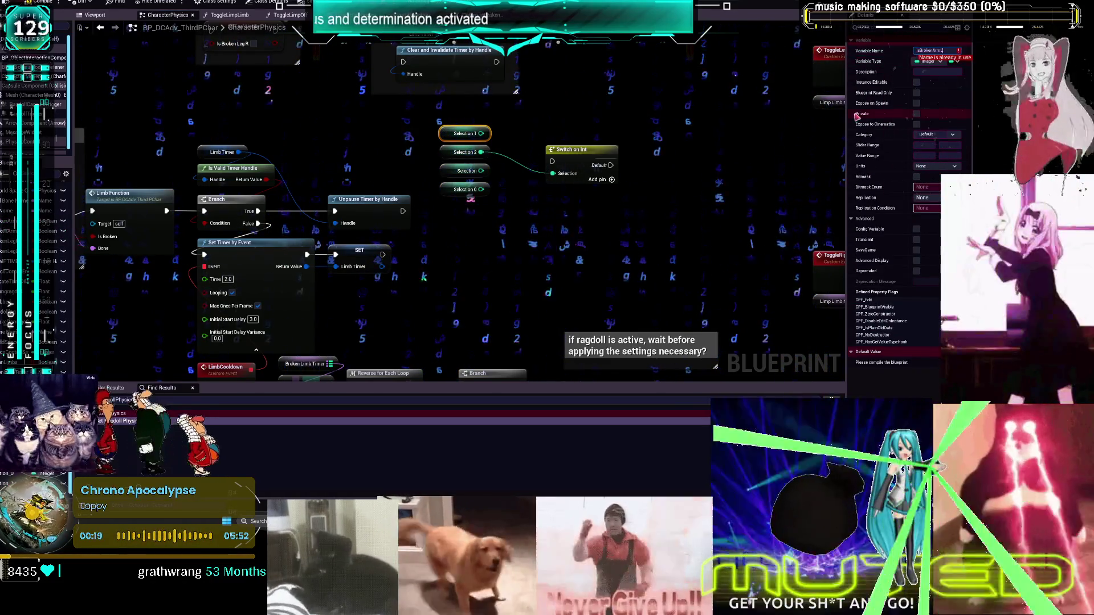
key(Delete)
text(Status)
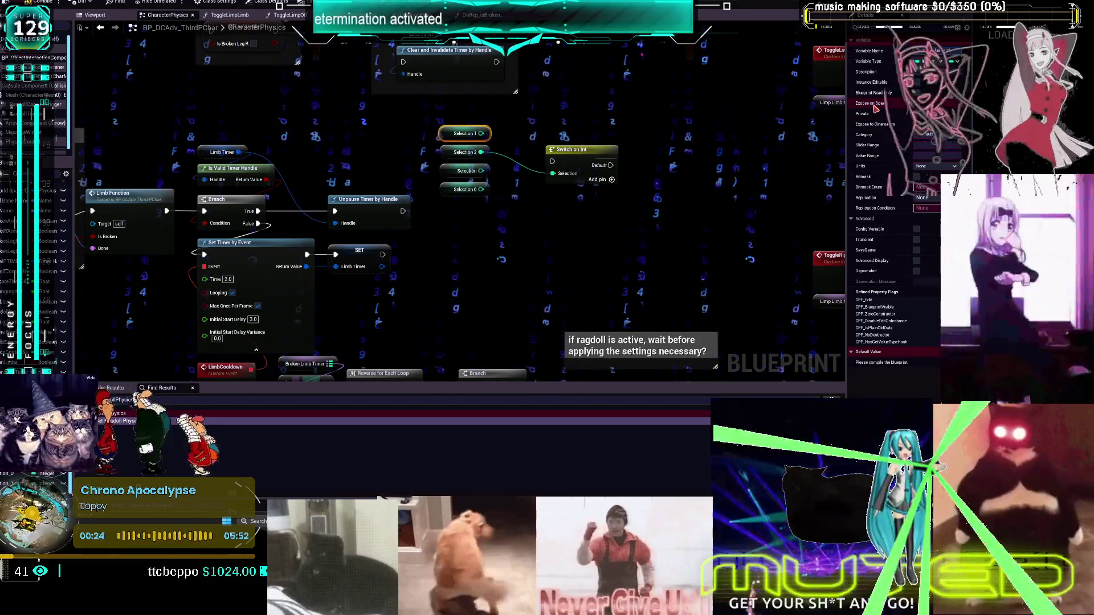
click(464, 152)
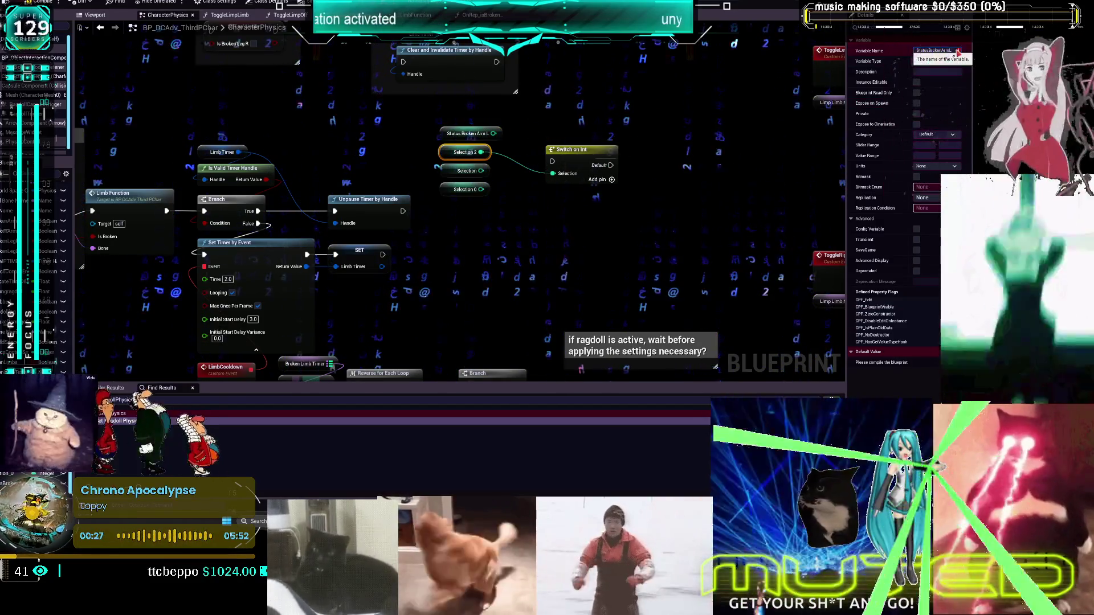
text(R)
click(475, 164)
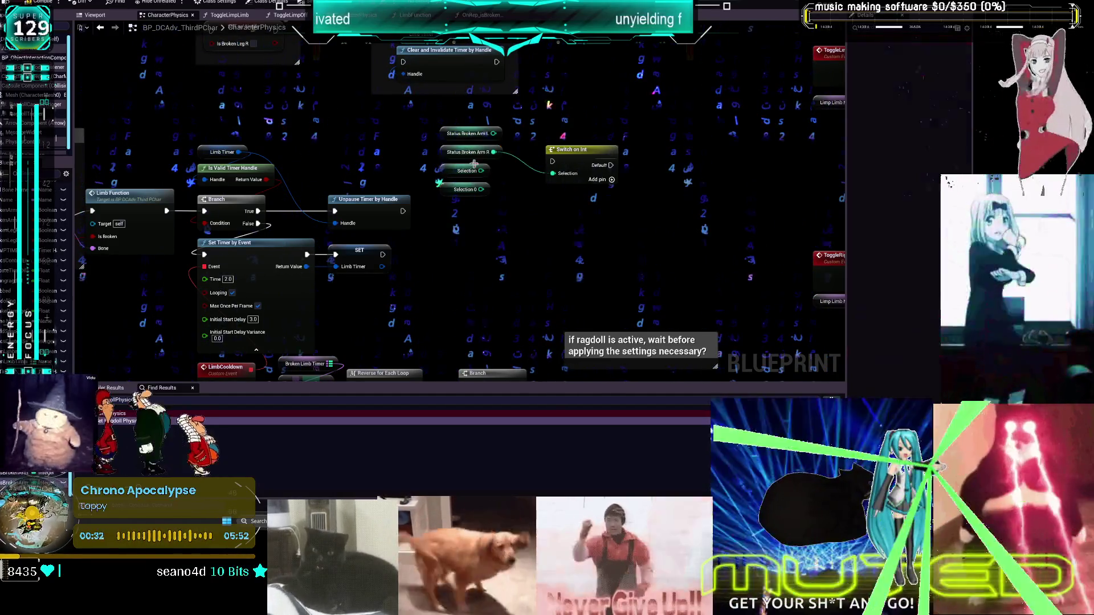
Shorten the right arm variable to StatusArmR and name the third getter StatusLegL
click(465, 133)
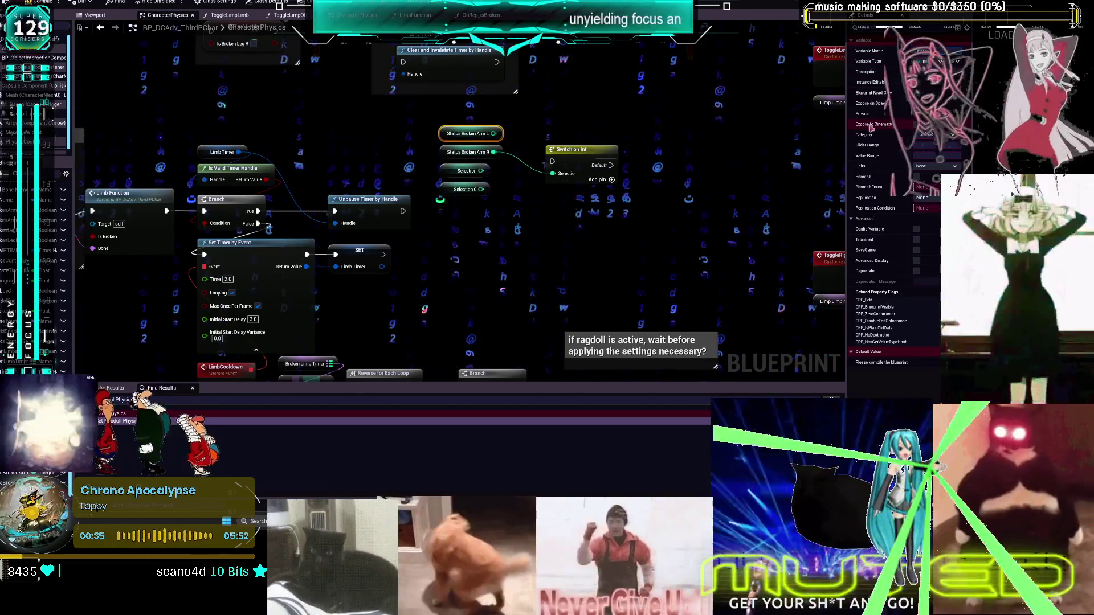
click(468, 152)
click(947, 50)
key(BackSpace)
key(BackSpace)
key(BackSpace)
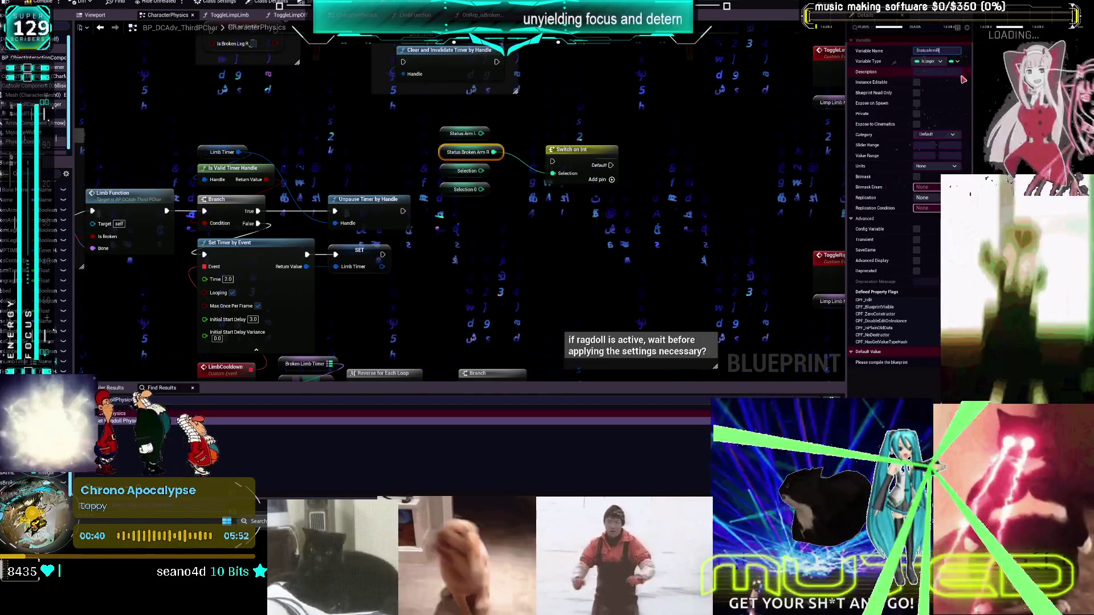
drag(411, 176, 454, 178)
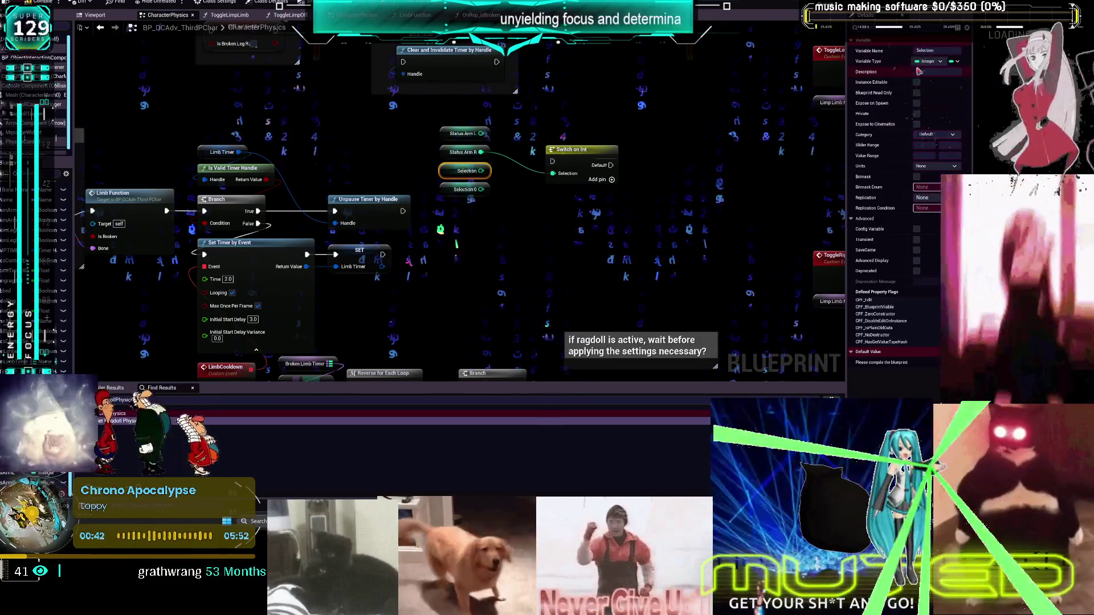
click(951, 50)
text(Status)
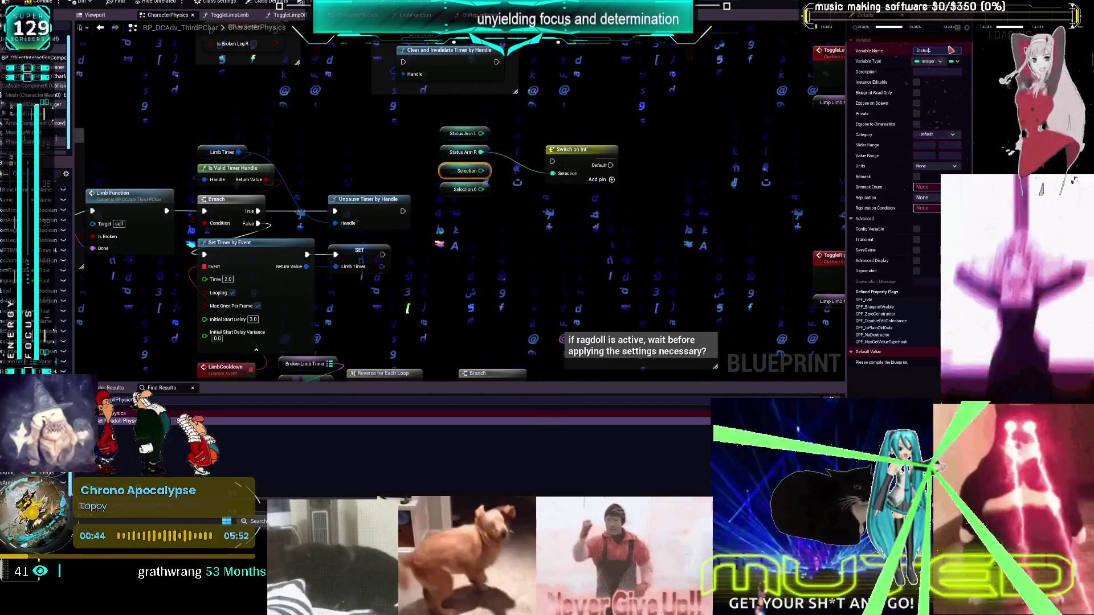
text(LegL)
Rename the remaining getters StatusArmL and StatusLegR, then delete the Switch on Int node
drag(510, 218, 472, 191)
click(946, 51)
text(StatusArmL)
click(946, 51)
text(StatusLegR)
key(Return)
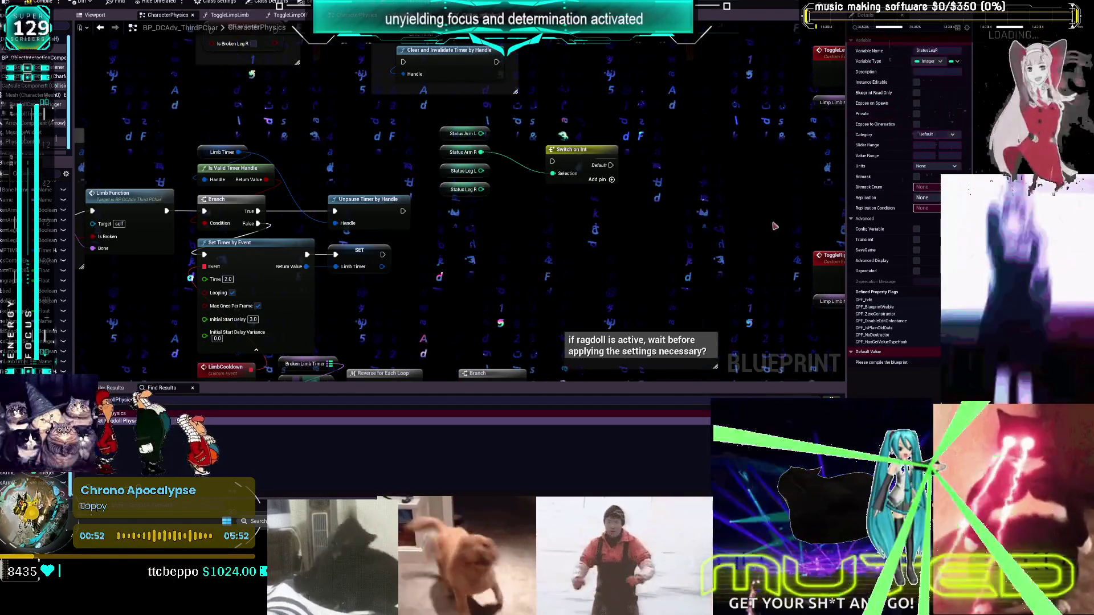
click(575, 150)
key(Delete)
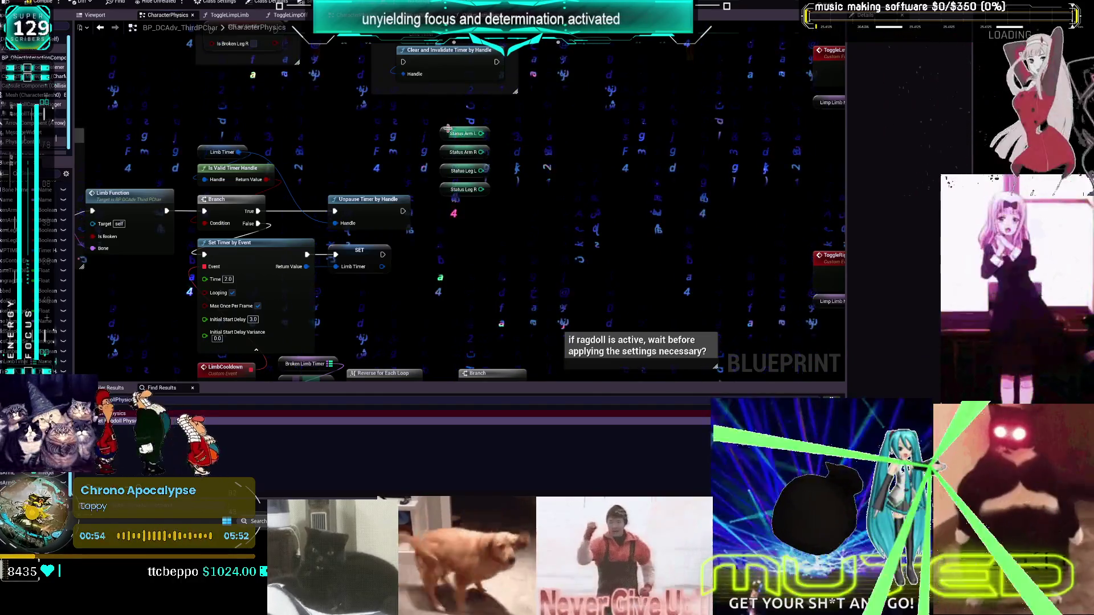
Set the Status Arm L variable's replication to RepNotify
click(7, 210)
click(463, 133)
click(935, 197)
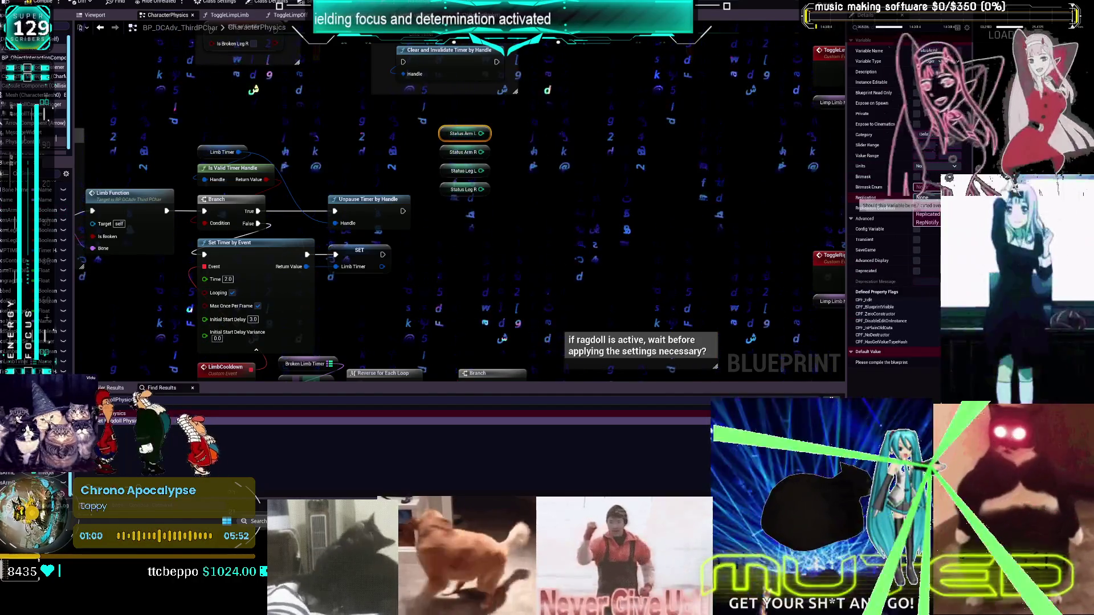
click(927, 215)
click(928, 197)
click(928, 225)
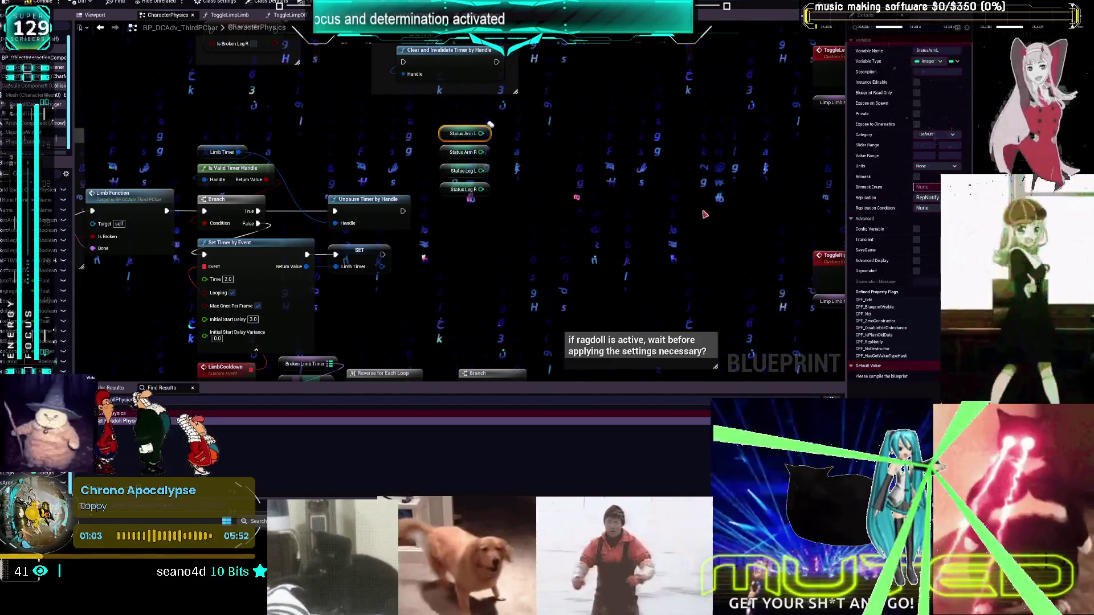
Set Status Leg L to RepNotify and check the Status Arm R and Leg R replication settings
click(462, 152)
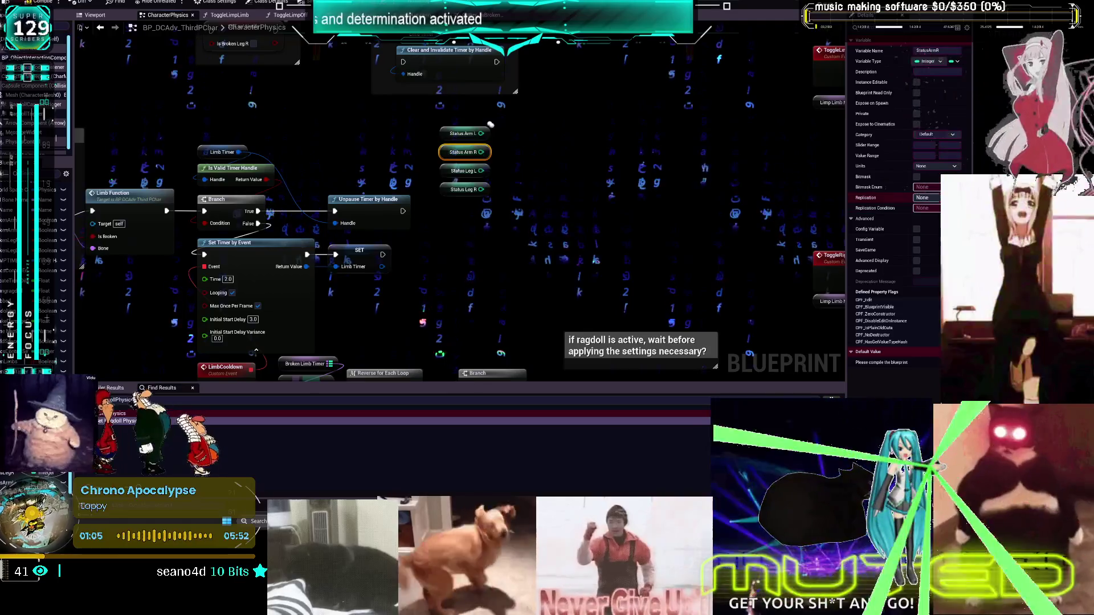
click(463, 171)
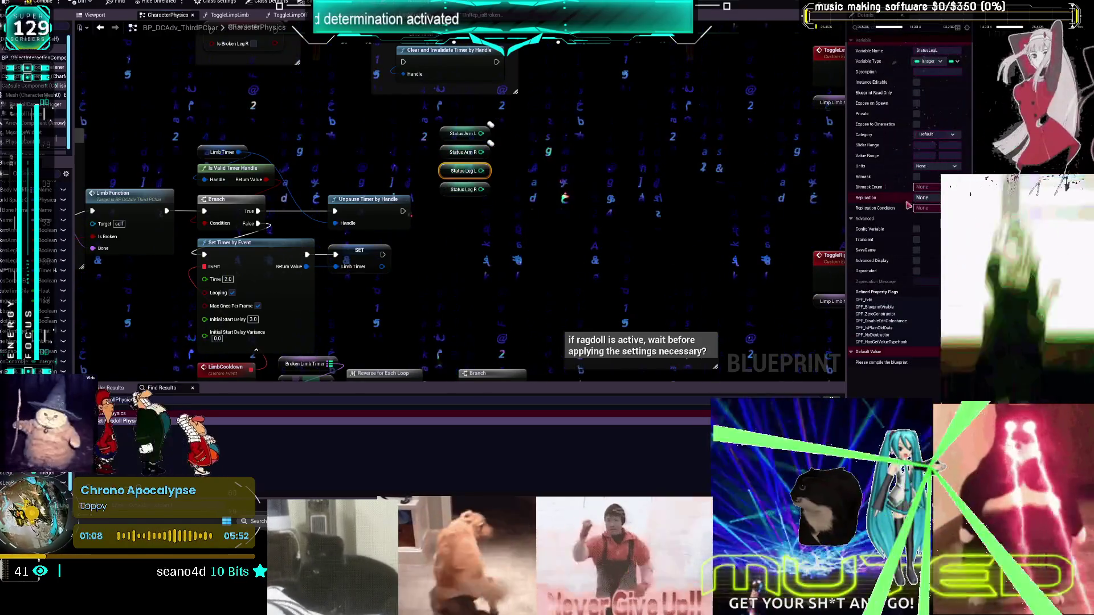
click(929, 223)
click(462, 190)
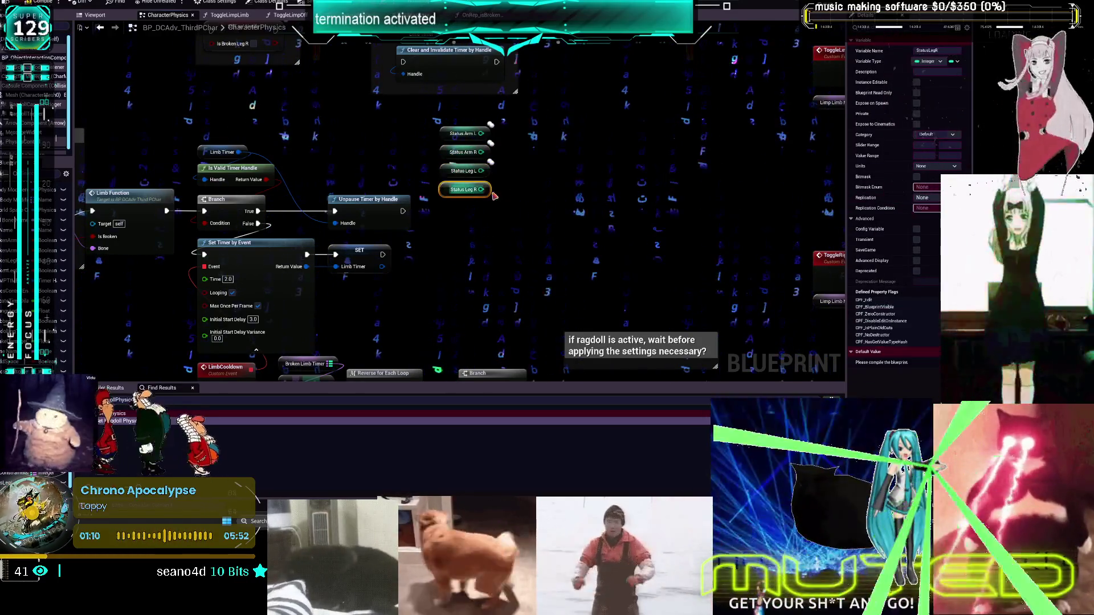
click(926, 198)
click(542, 207)
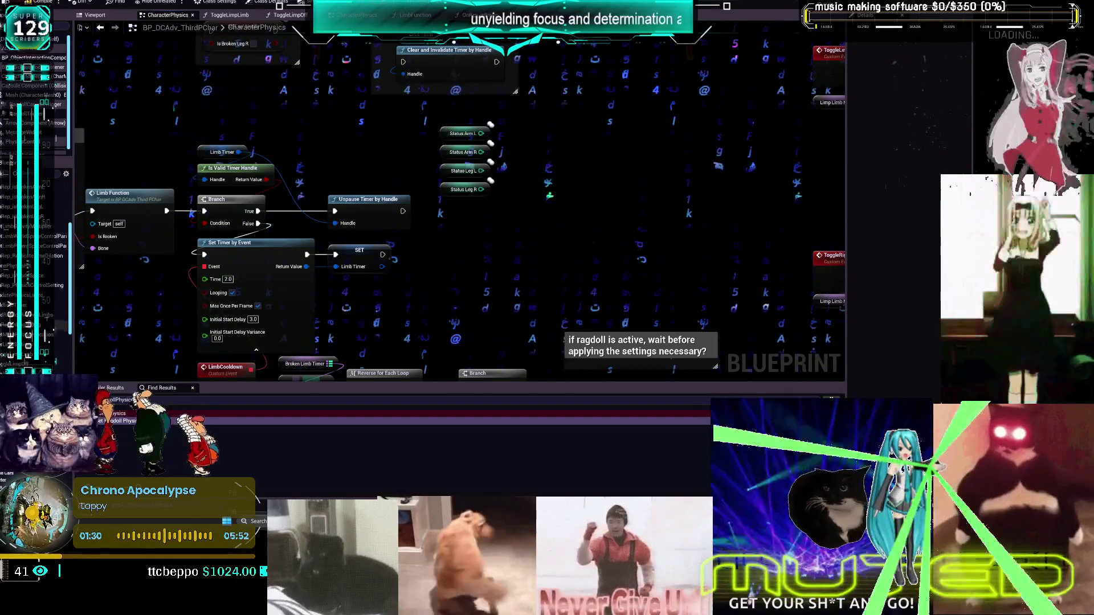
Add a Switch on Int node after the ToggleLeftArmLimp event
double_click(22, 187)
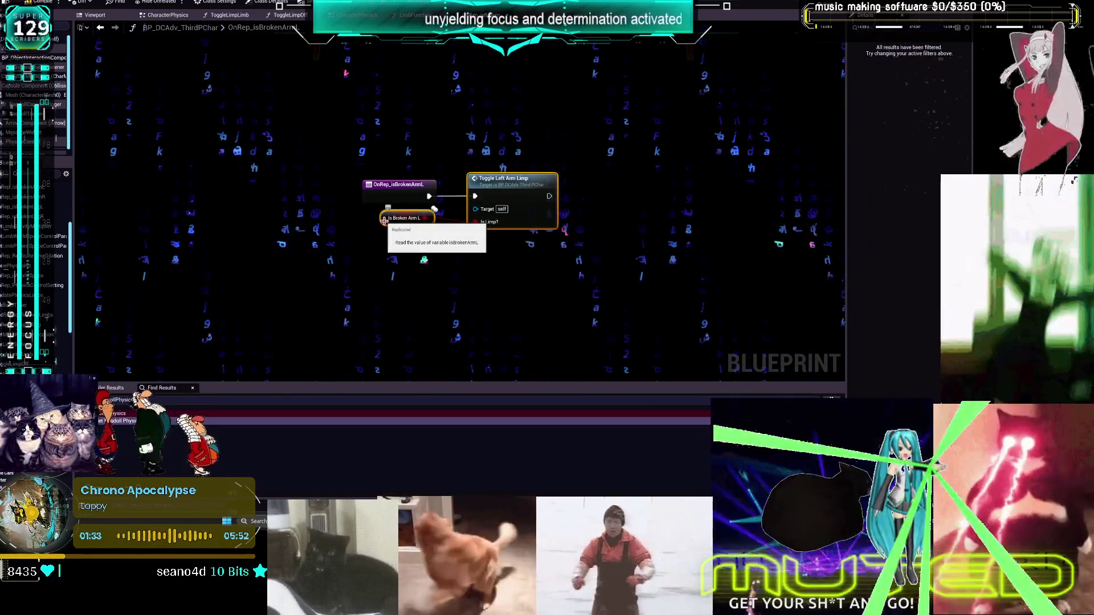
double_click(525, 182)
right_click(562, 207)
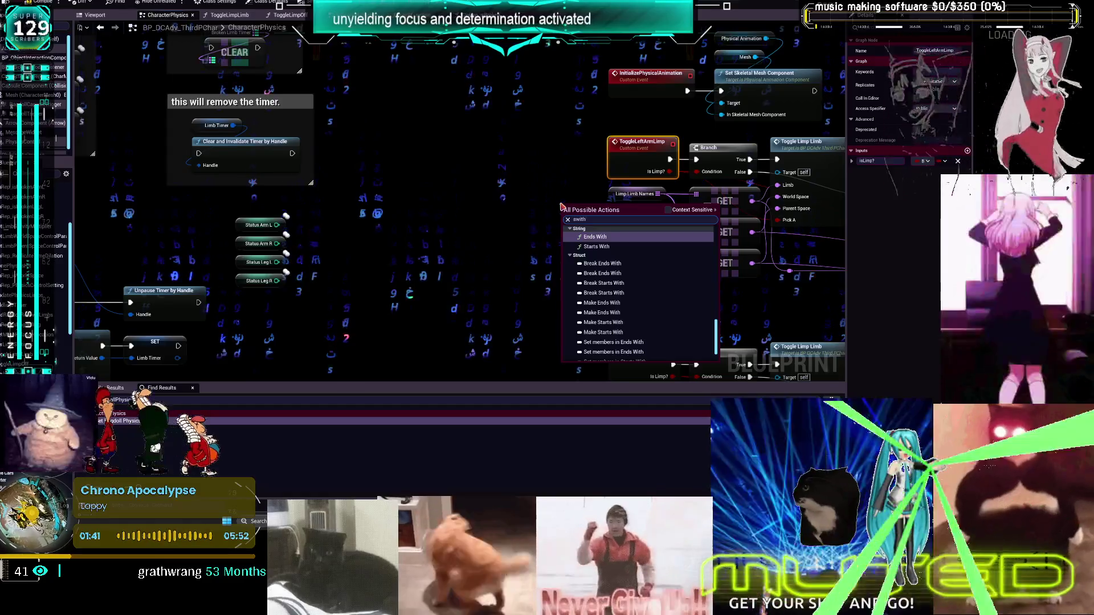
text(switch on int)
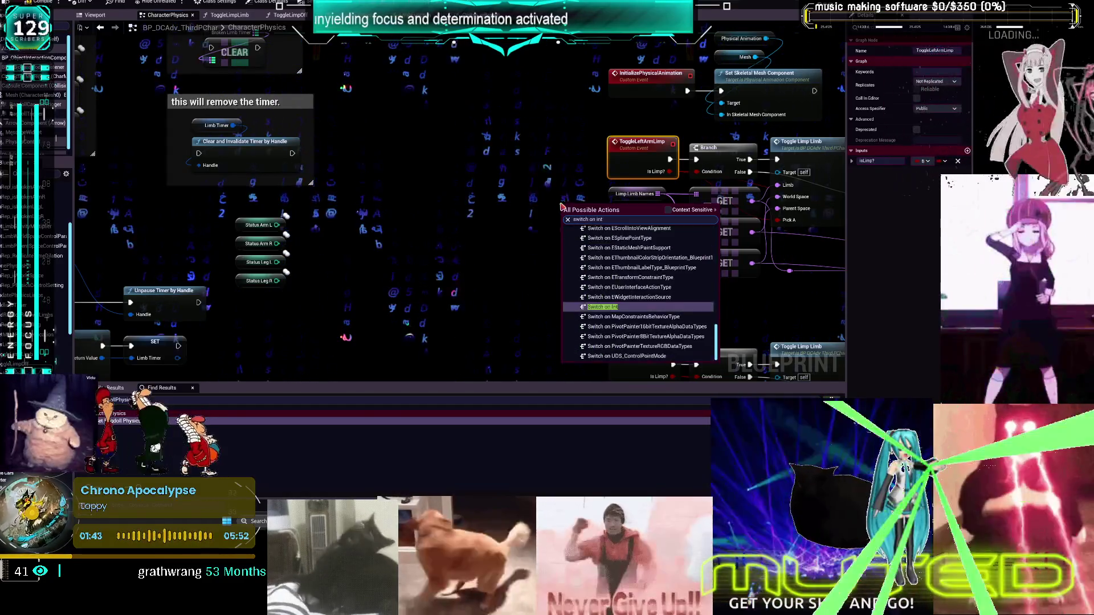
key(Return)
Shift the arm toggle events left and position the Switch on Int nodes beside each limb event
scroll(439, 175, down, 5)
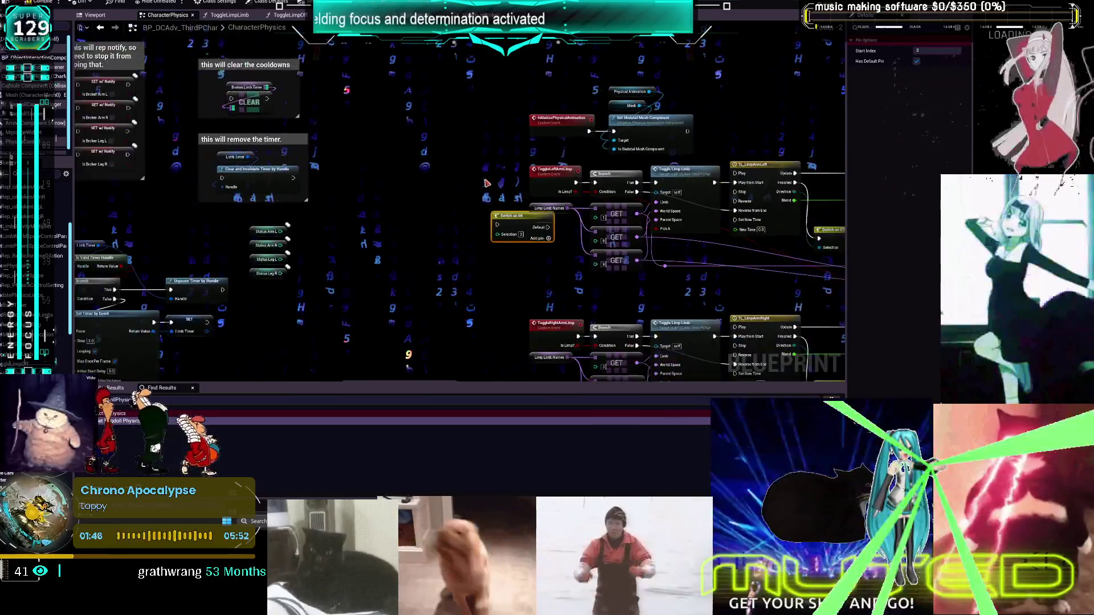
scroll(456, 171, down, 4)
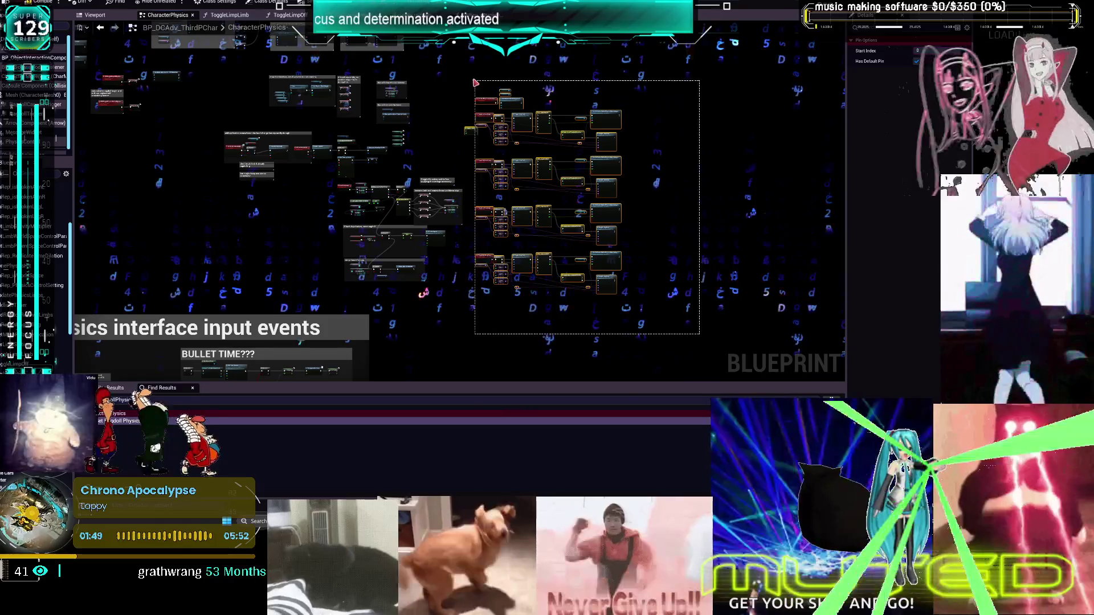
scroll(513, 171, up, 3)
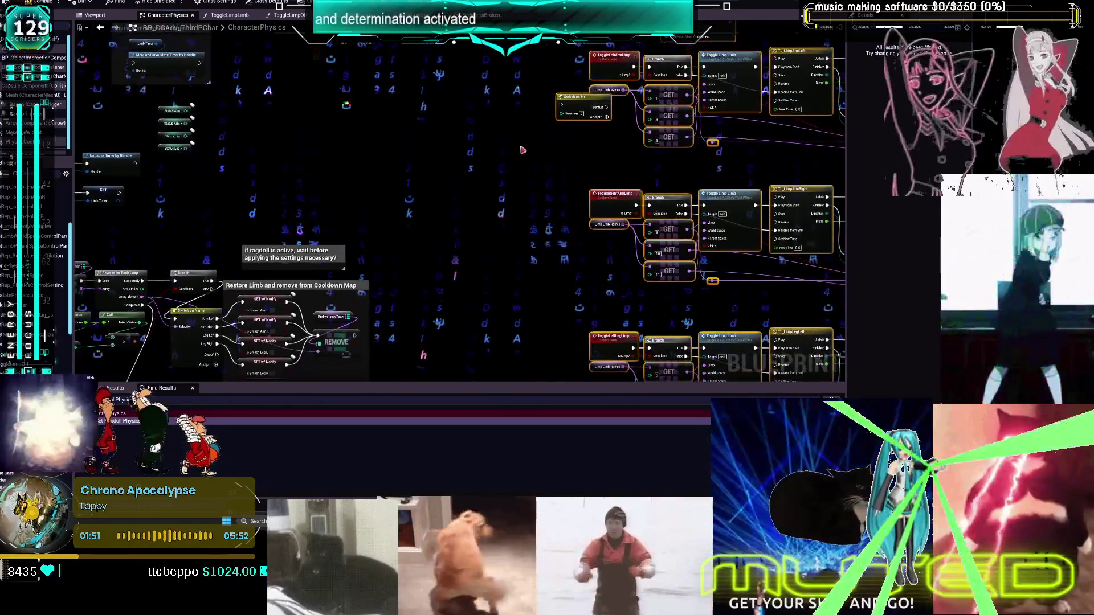
scroll(547, 228, down, 2)
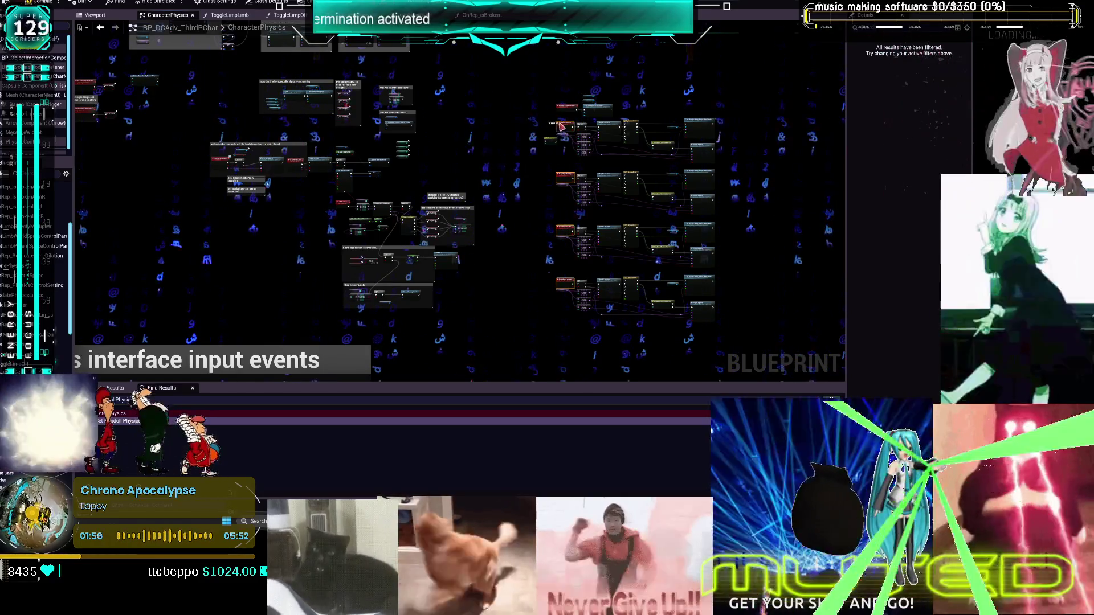
scroll(561, 126, up, 4)
drag(622, 164, 552, 182)
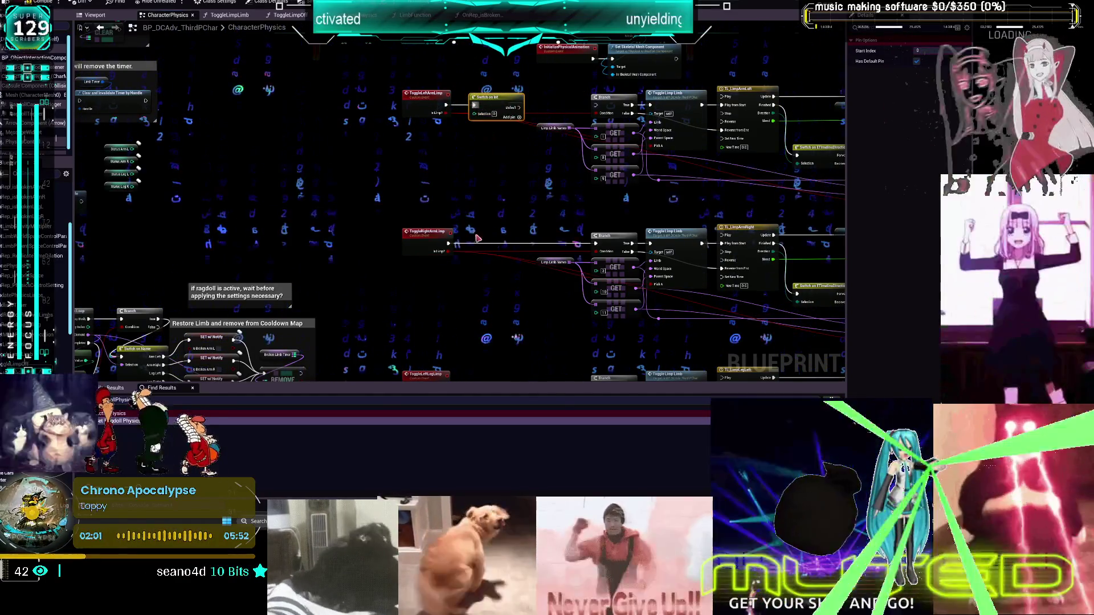
scroll(496, 223, down, 5)
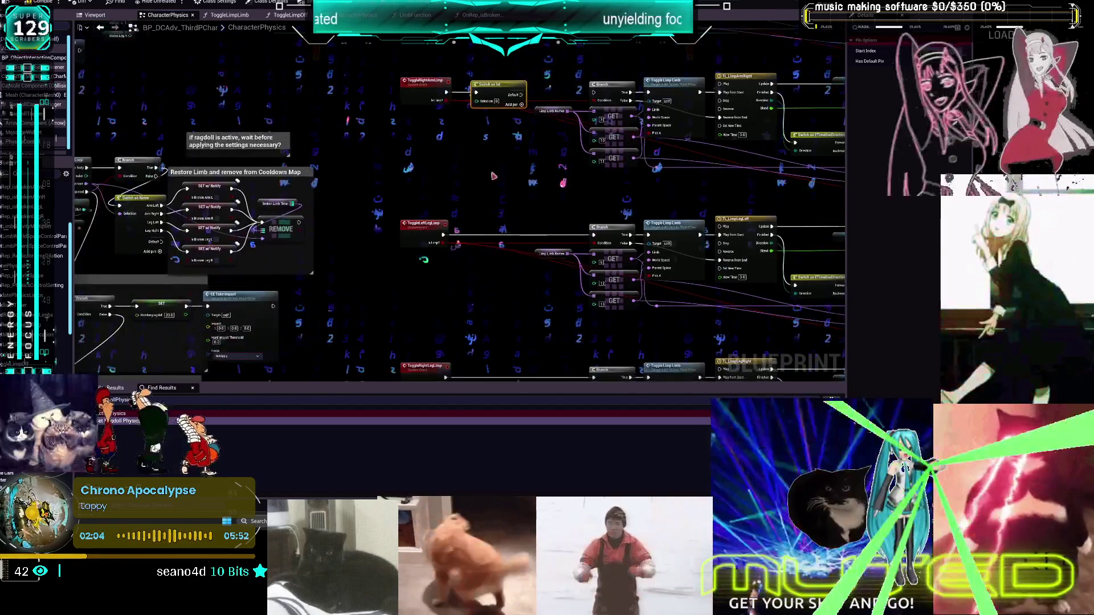
drag(493, 229, 493, 233)
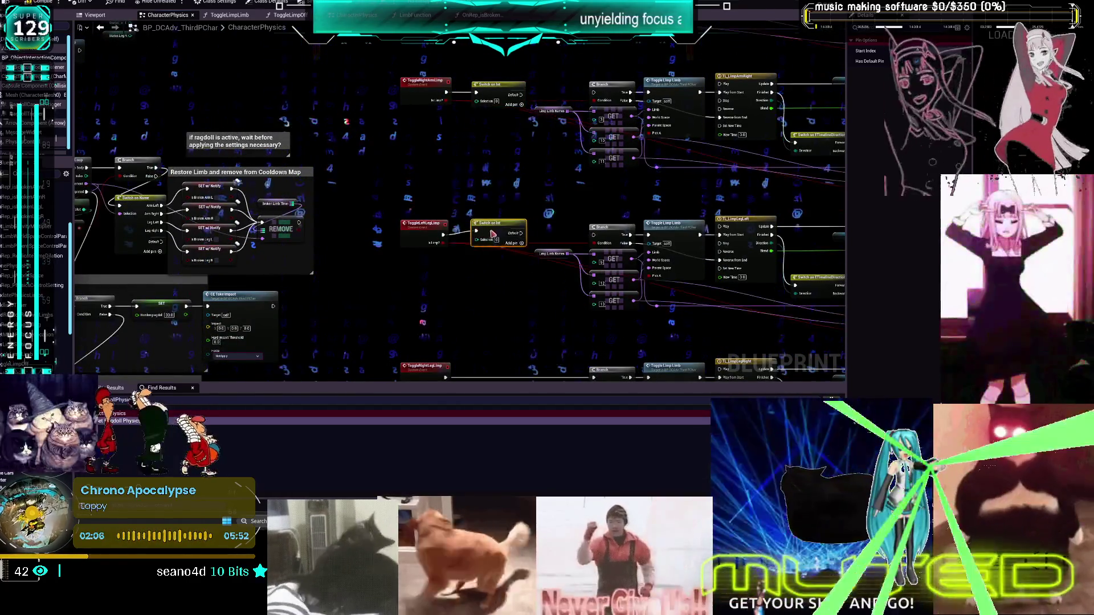
scroll(516, 281, down, 4)
click(509, 249)
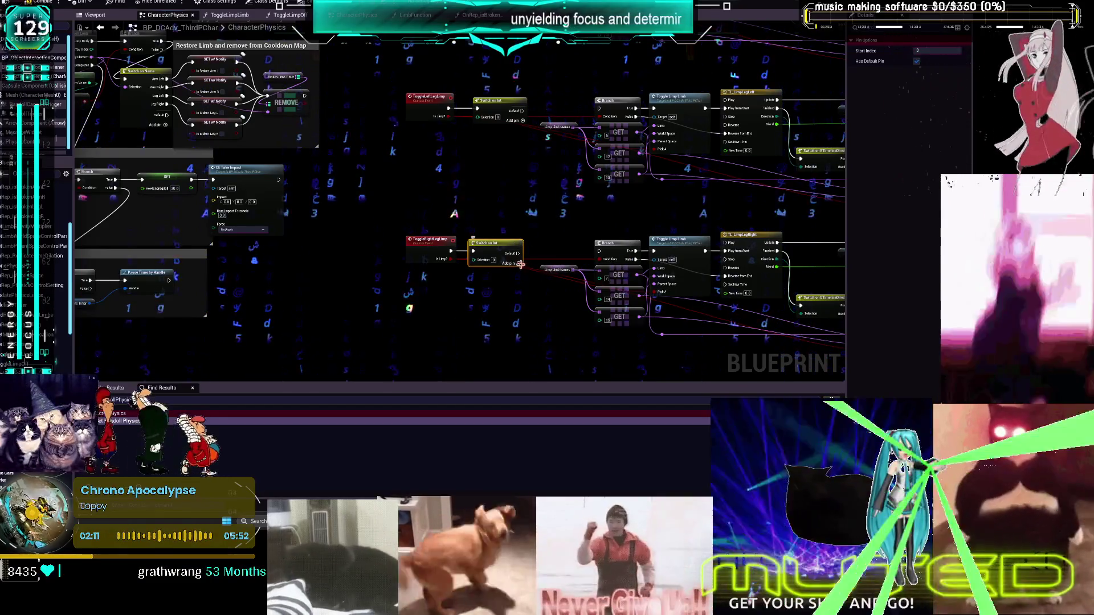
Add another numbered output pin to the Switch on Int node
scroll(519, 268, up, 2)
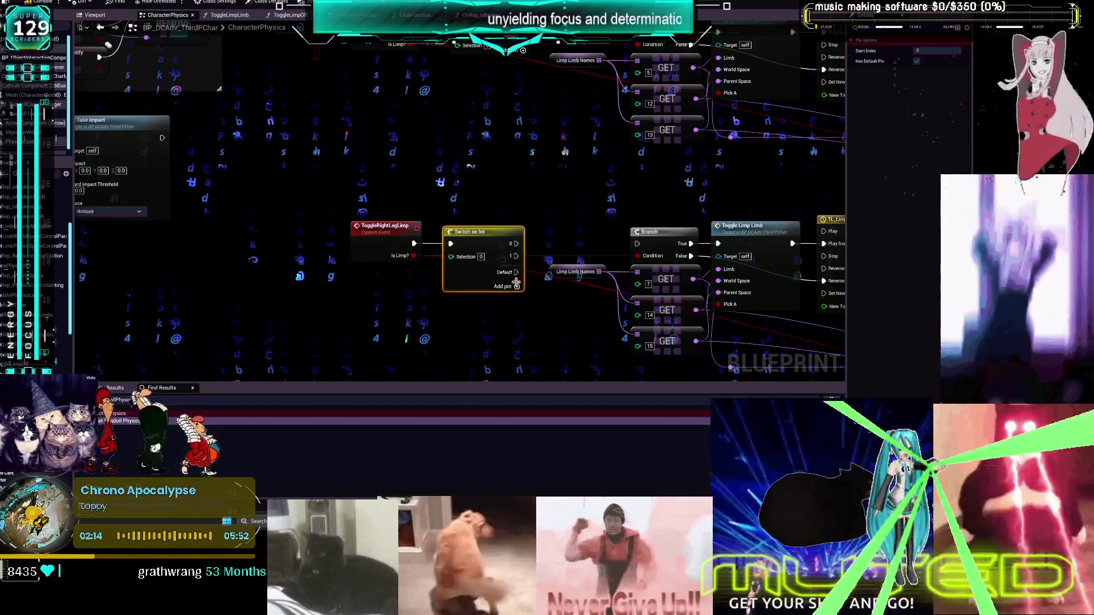
scroll(516, 181, up, 4)
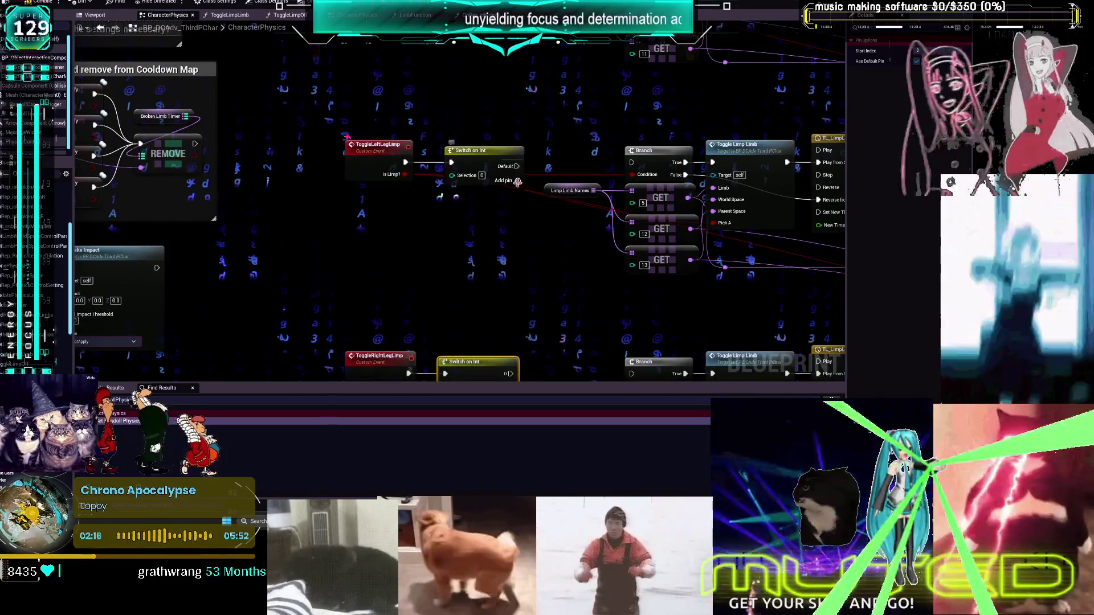
click(518, 193)
scroll(558, 229, down, 3)
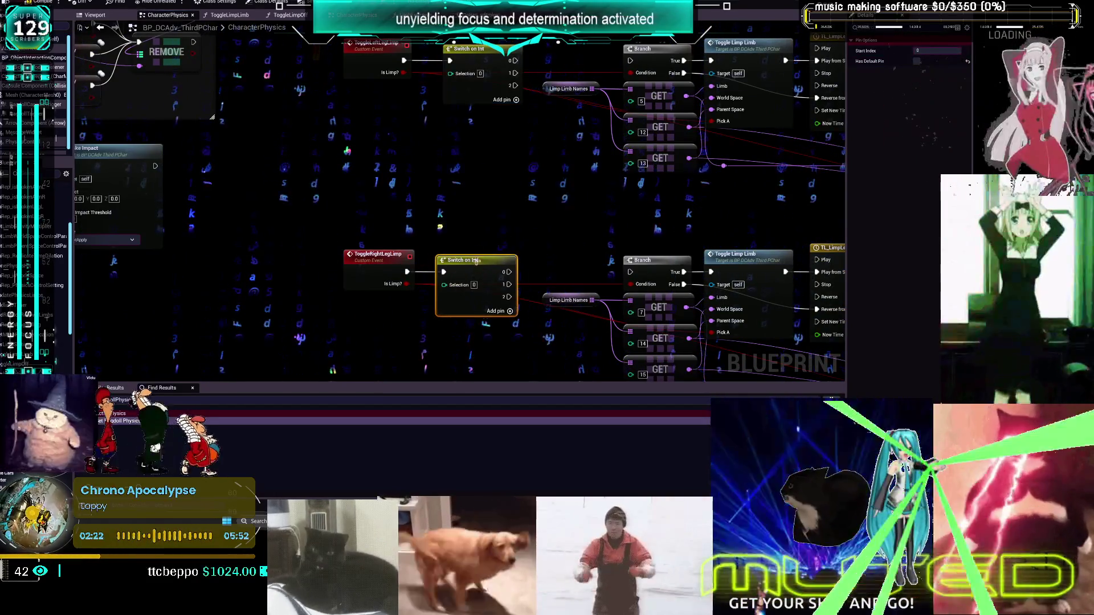
scroll(478, 268, down, 3)
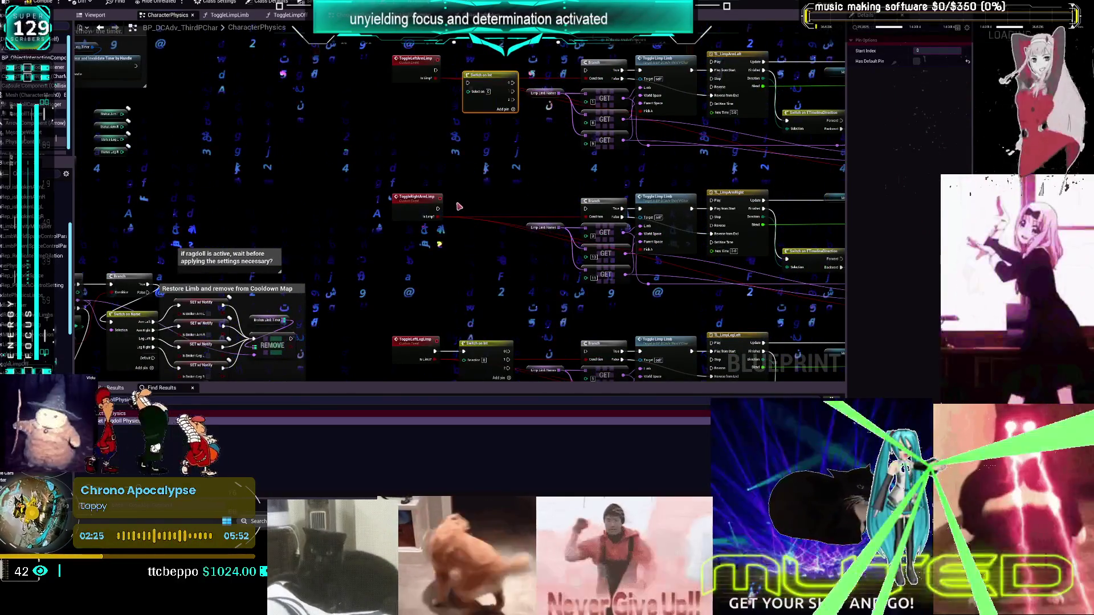
Wire ToggleLeftArmLimp's execution output into its Switch on Int
mouse_move(437, 209)
mouse_down()
mouse_move(476, 203)
mouse_move(459, 213)
mouse_move(473, 206)
mouse_move(489, 314)
mouse_up()
key(Escape)
scroll(471, 201, up, 2)
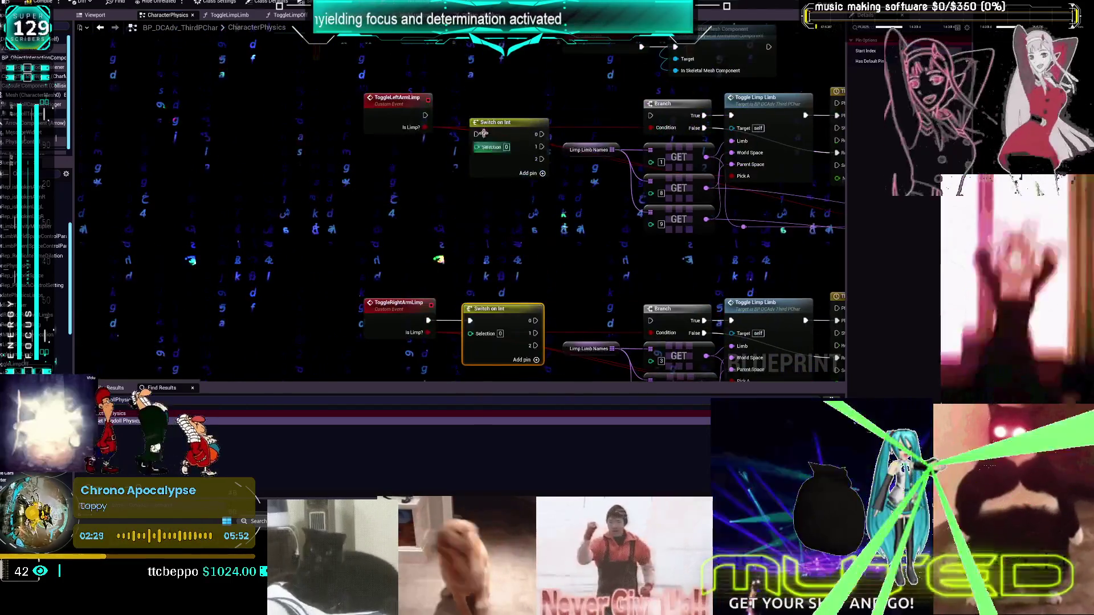
drag(428, 118, 483, 136)
scroll(486, 115, down, 5)
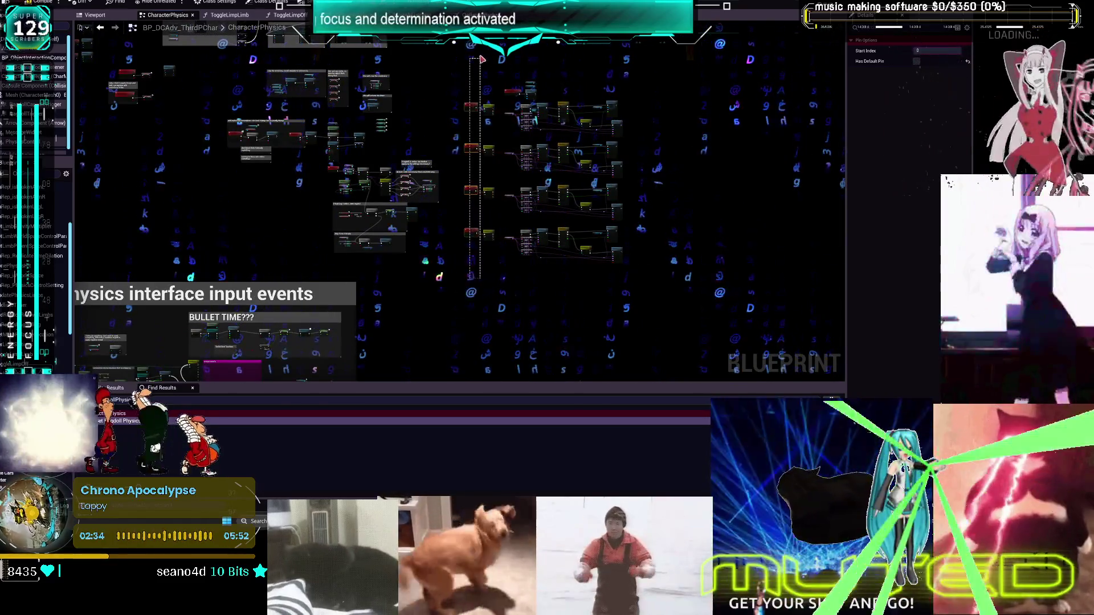
Add a Select node and move the ToggleLeftArmLimp event and switch left to make room
scroll(481, 59, up, 5)
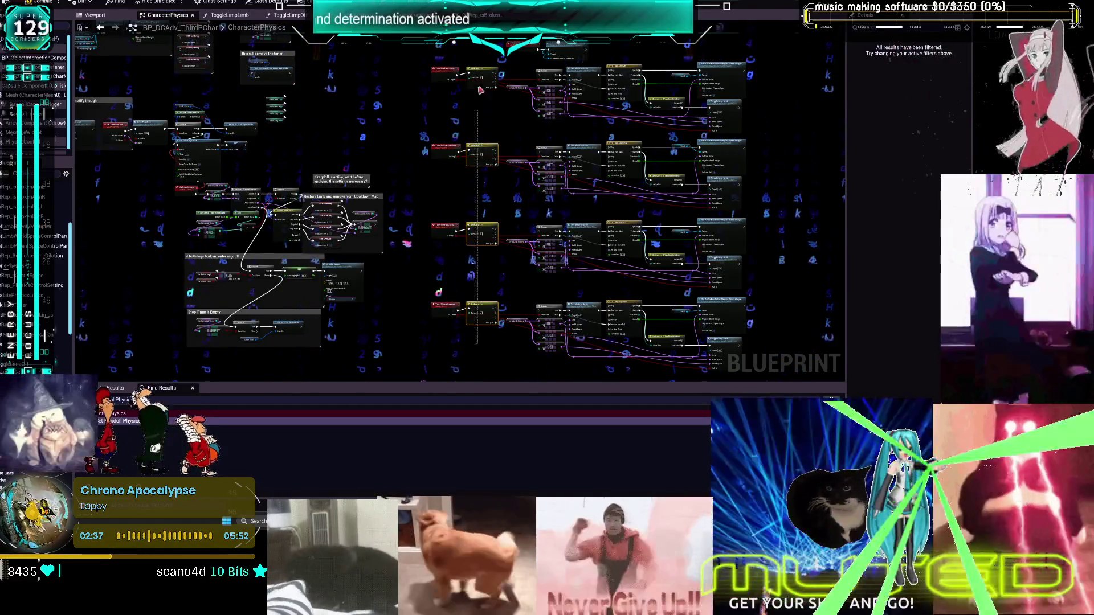
scroll(505, 104, up, 4)
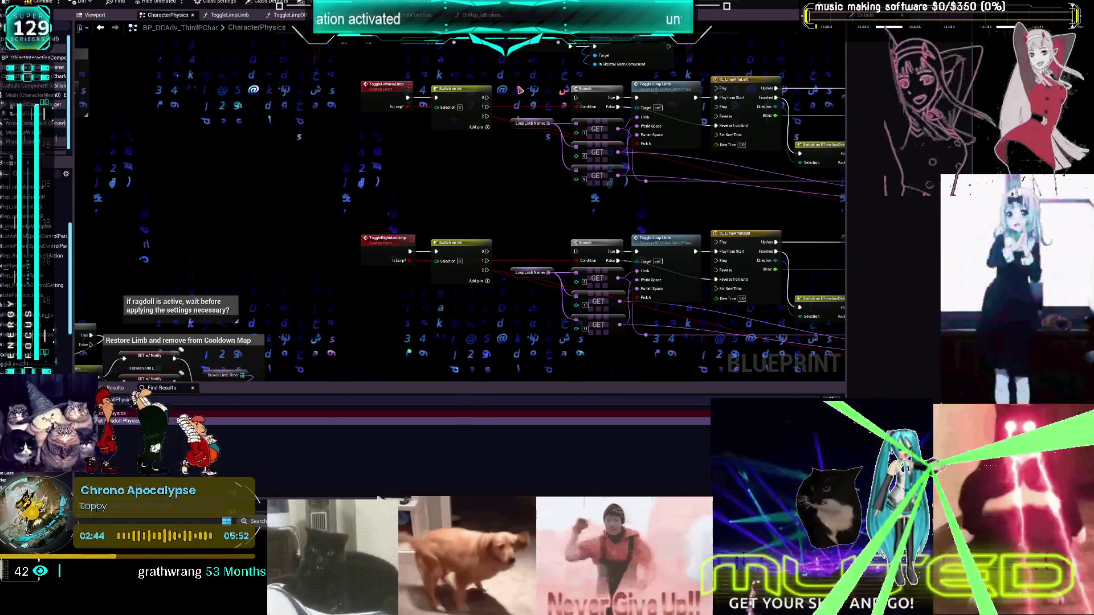
scroll(520, 89, up, 2)
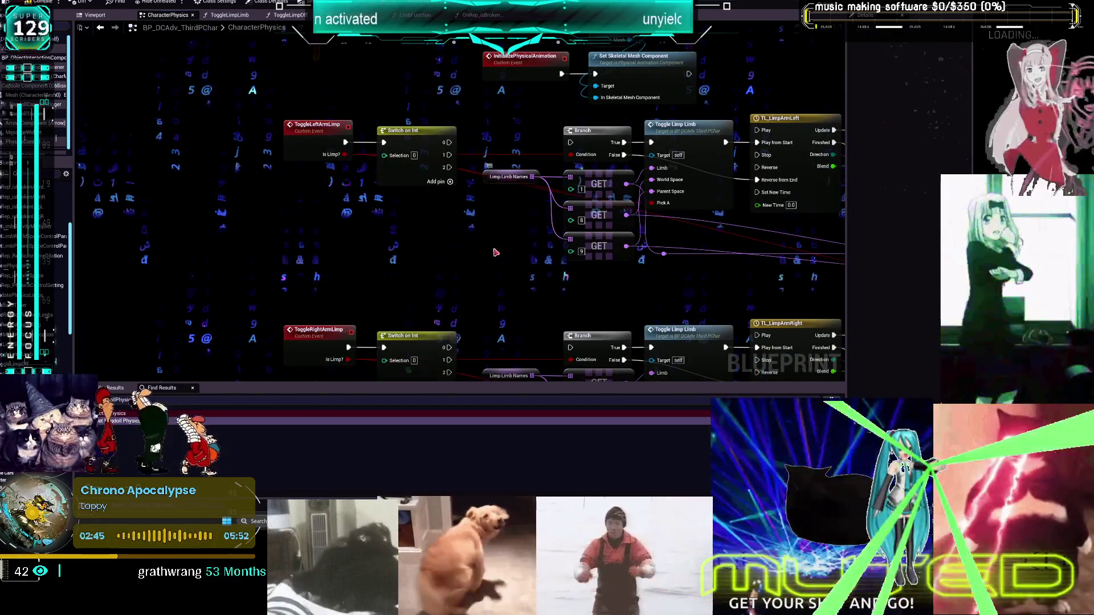
right_click(510, 146)
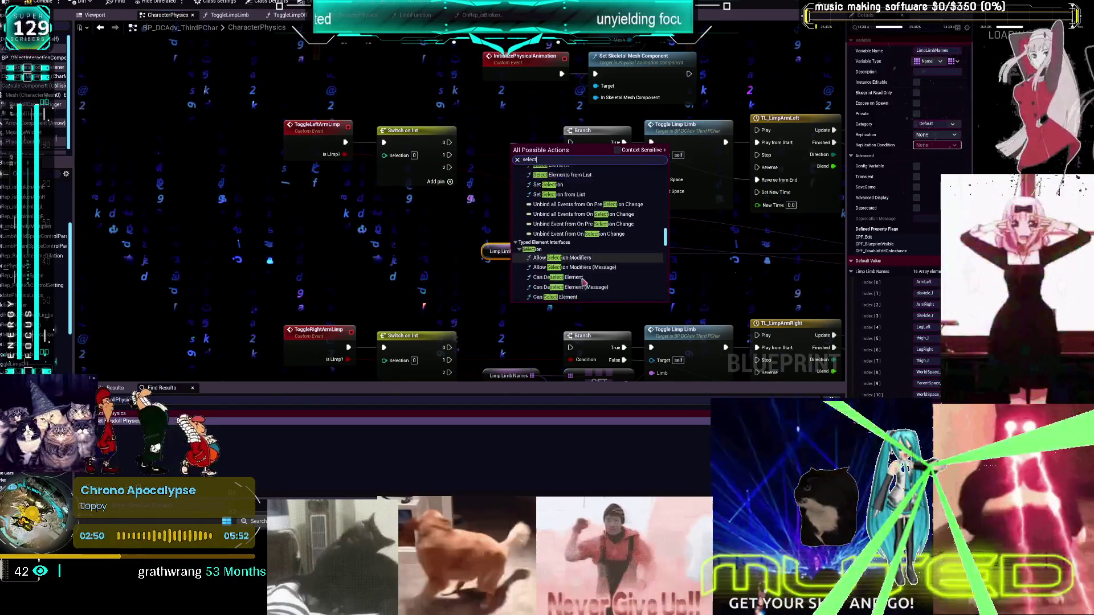
scroll(599, 272, down, 5)
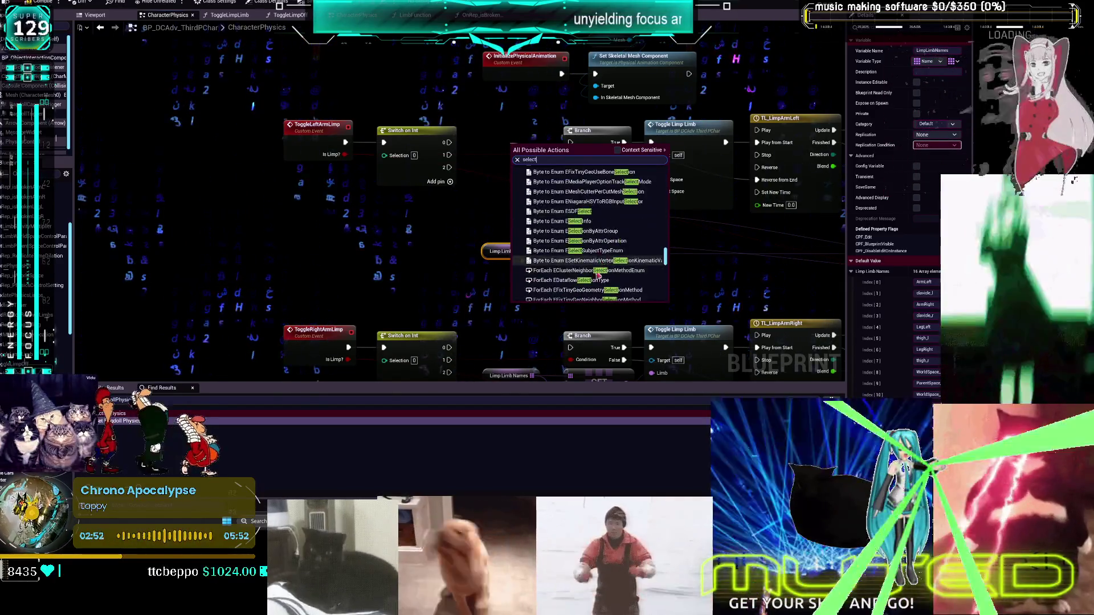
scroll(592, 259, down, 10)
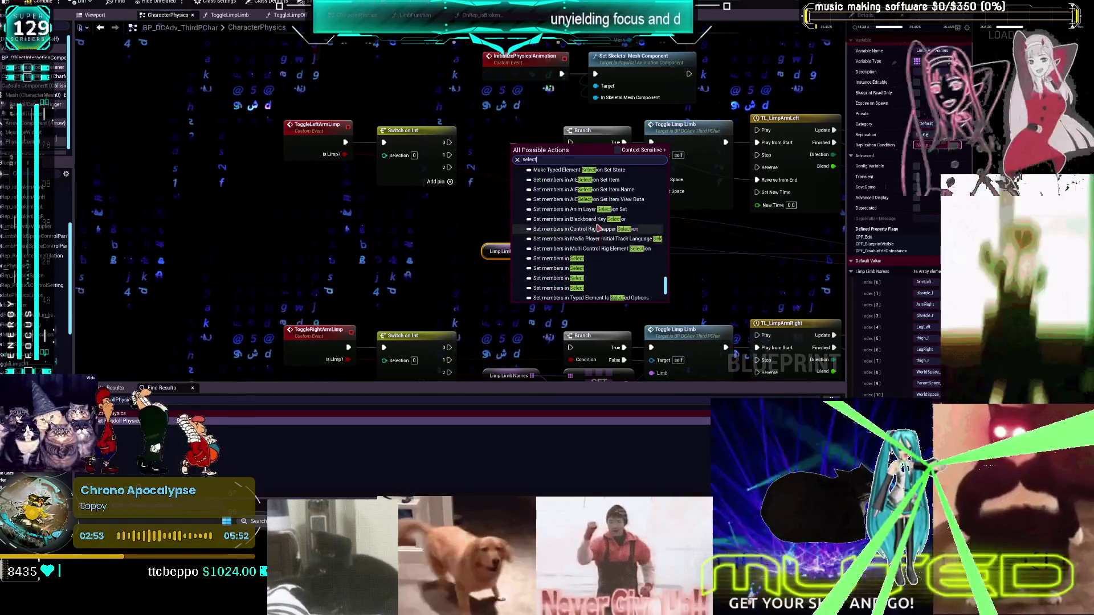
scroll(595, 225, up, 5)
click(536, 296)
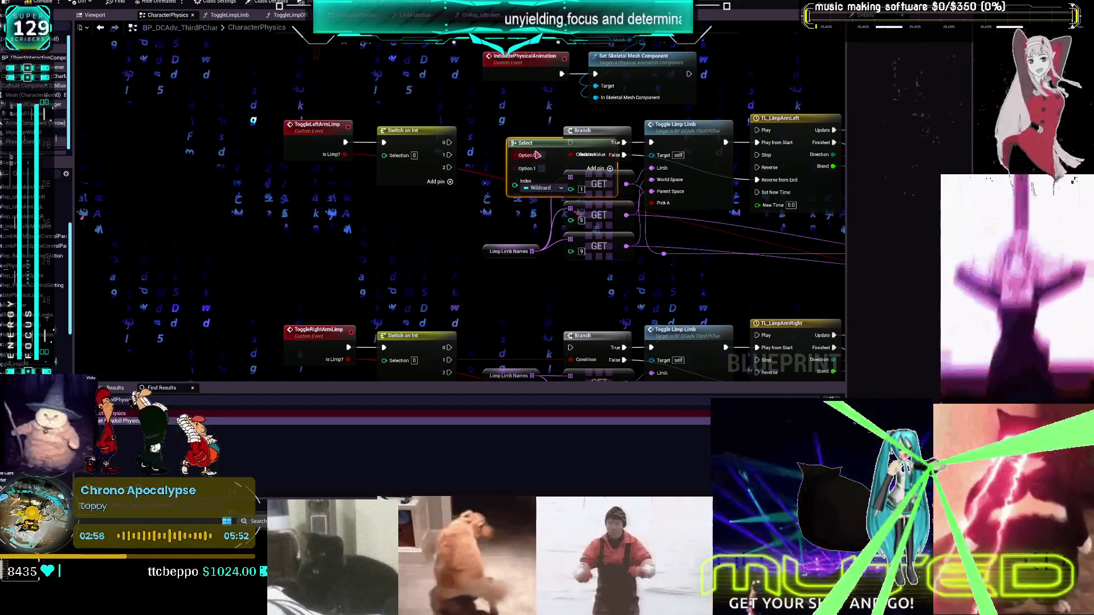
drag(434, 156, 384, 157)
mouse_move(534, 145)
mouse_down()
mouse_move(449, 134)
mouse_move(463, 137)
mouse_up()
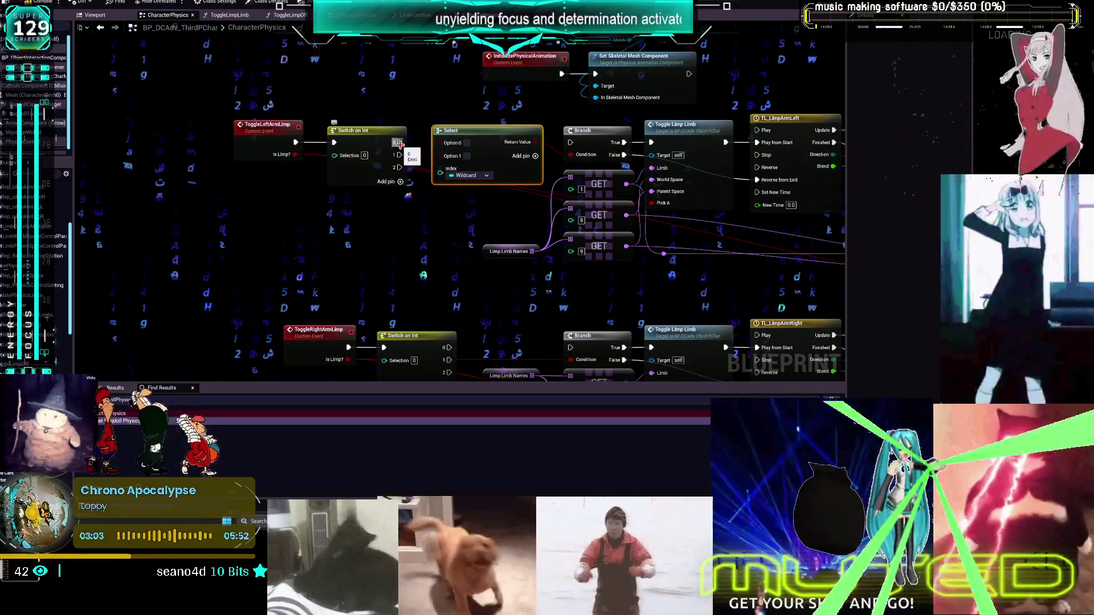
Nudge the Select node down and pan across the arm and leg toggle rows
drag(487, 130, 487, 143)
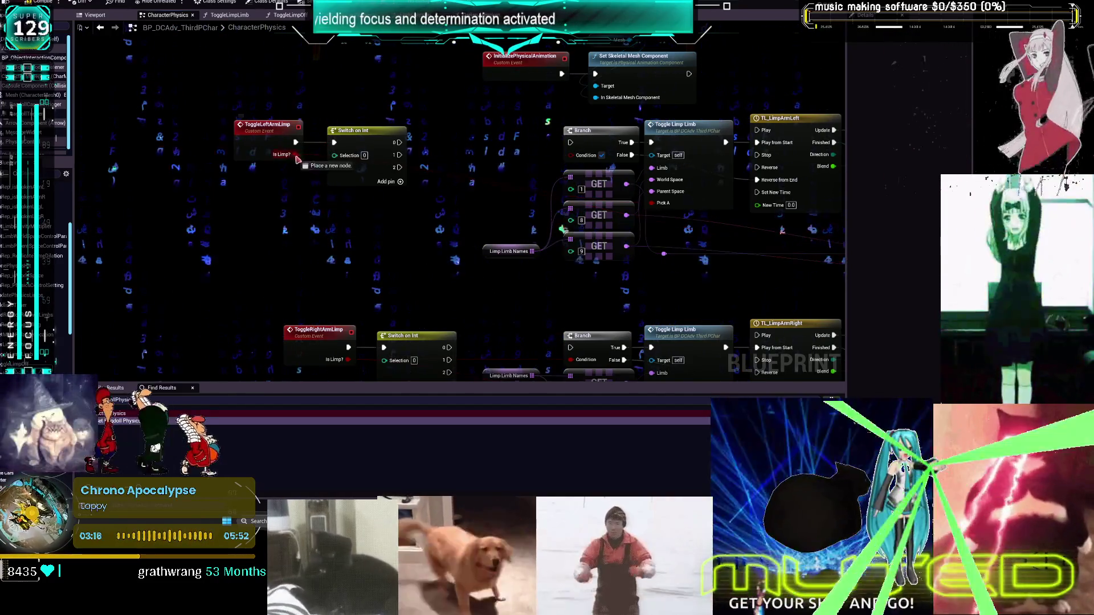
drag(426, 163, 543, 159)
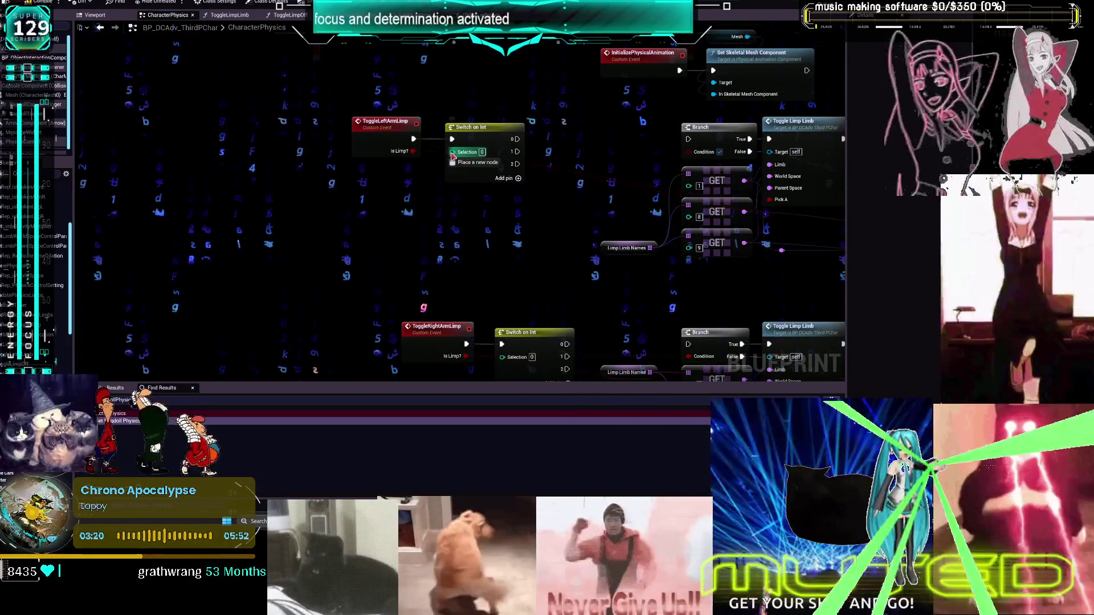
mouse_move(484, 336)
mouse_down()
mouse_move(490, 198)
mouse_move(447, 208)
mouse_up()
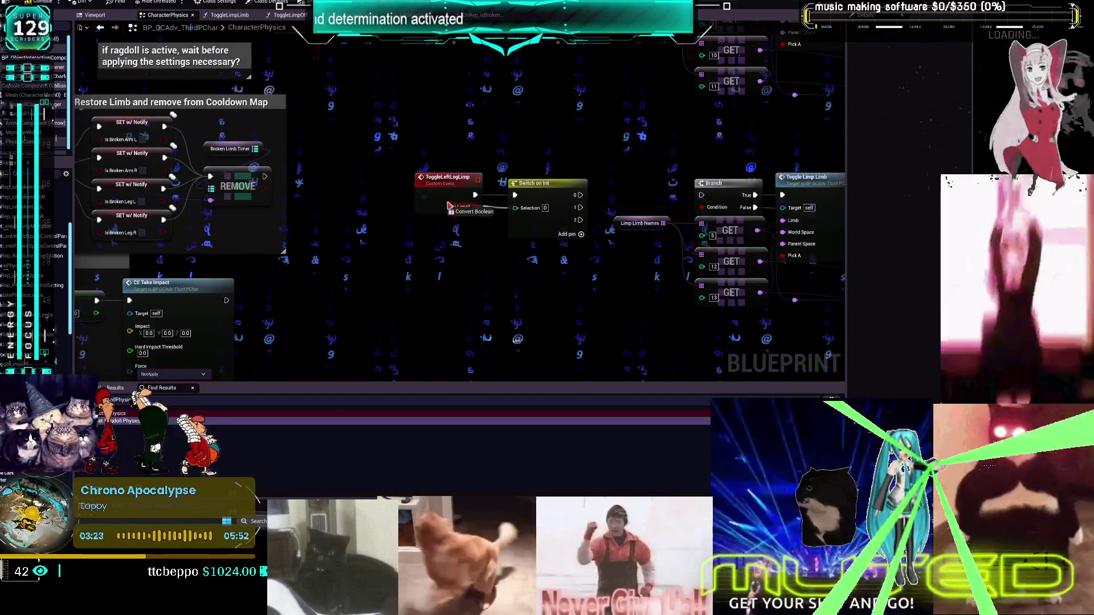
mouse_move(575, 265)
mouse_down()
mouse_move(556, 131)
mouse_move(543, 139)
mouse_up()
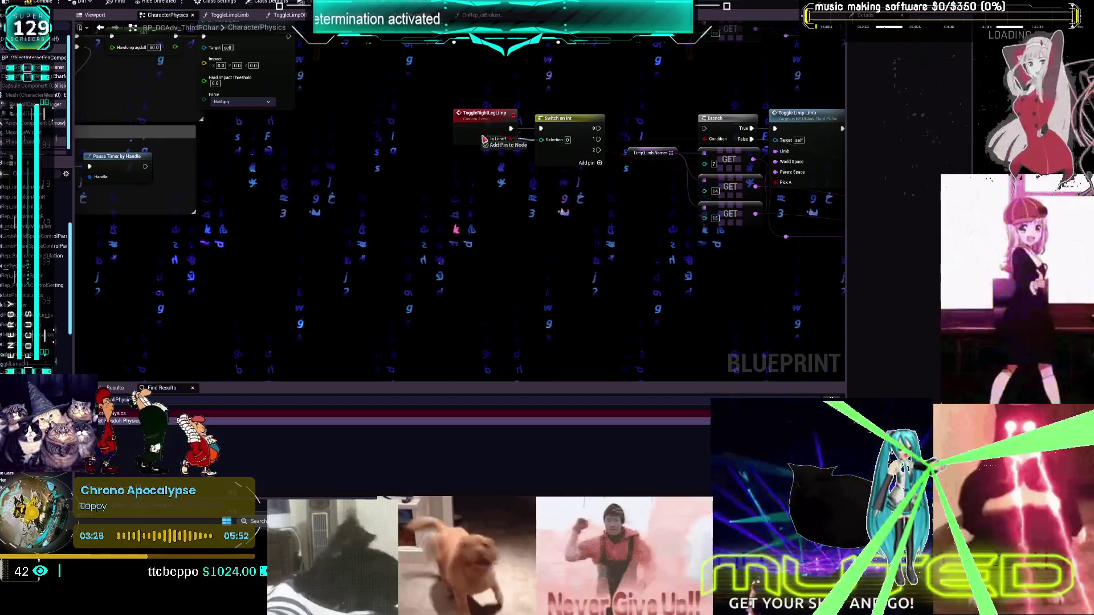
mouse_move(547, 102)
mouse_down()
mouse_move(530, 131)
mouse_move(486, 154)
mouse_move(460, 133)
mouse_up()
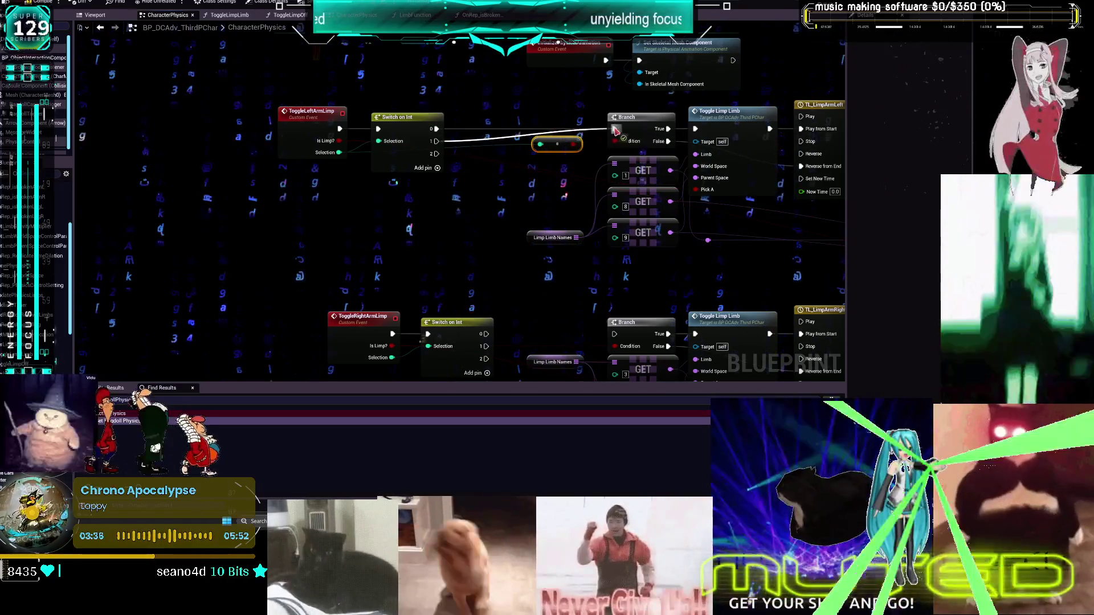
Connect switch output 1 to the Branch and wire ToggleLeftLegLimp's Selection into its switch
drag(531, 253, 477, 162)
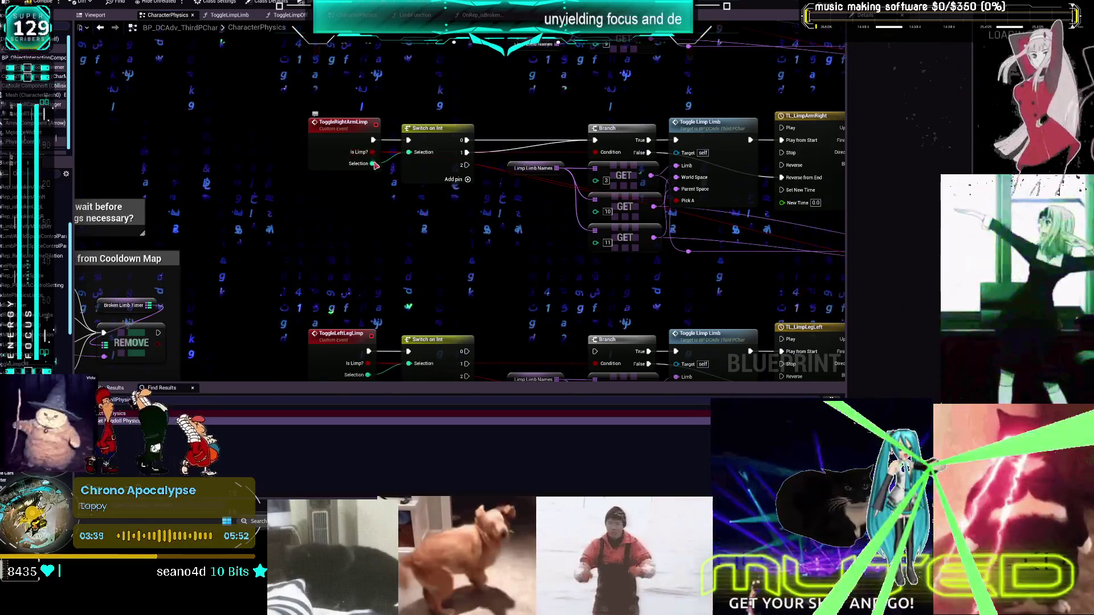
scroll(447, 177, down, 5)
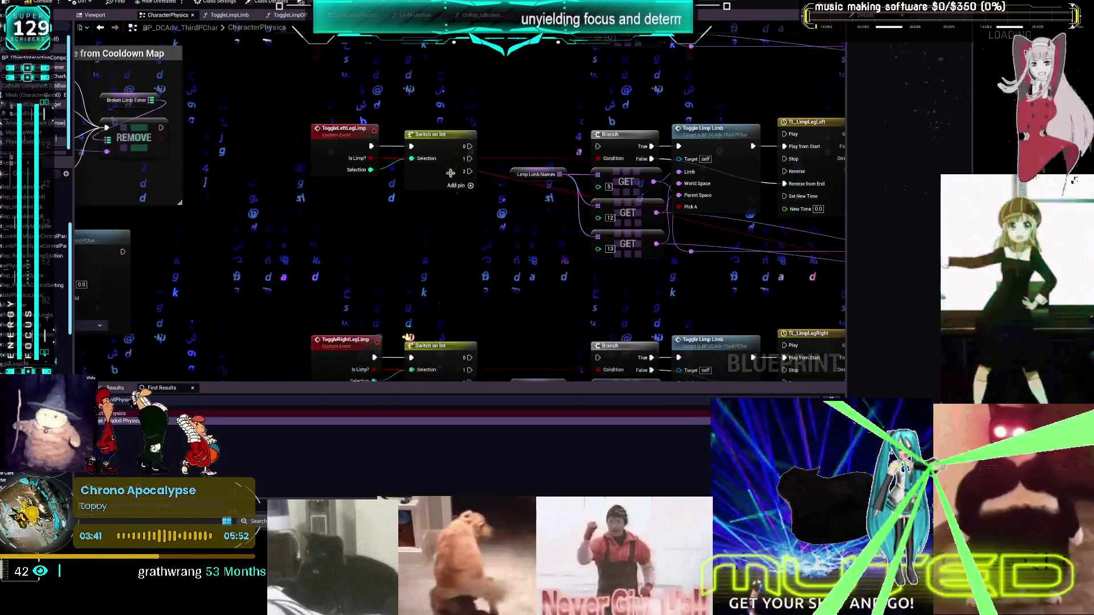
mouse_move(469, 158)
mouse_down()
mouse_move(589, 152)
mouse_move(580, 155)
mouse_up()
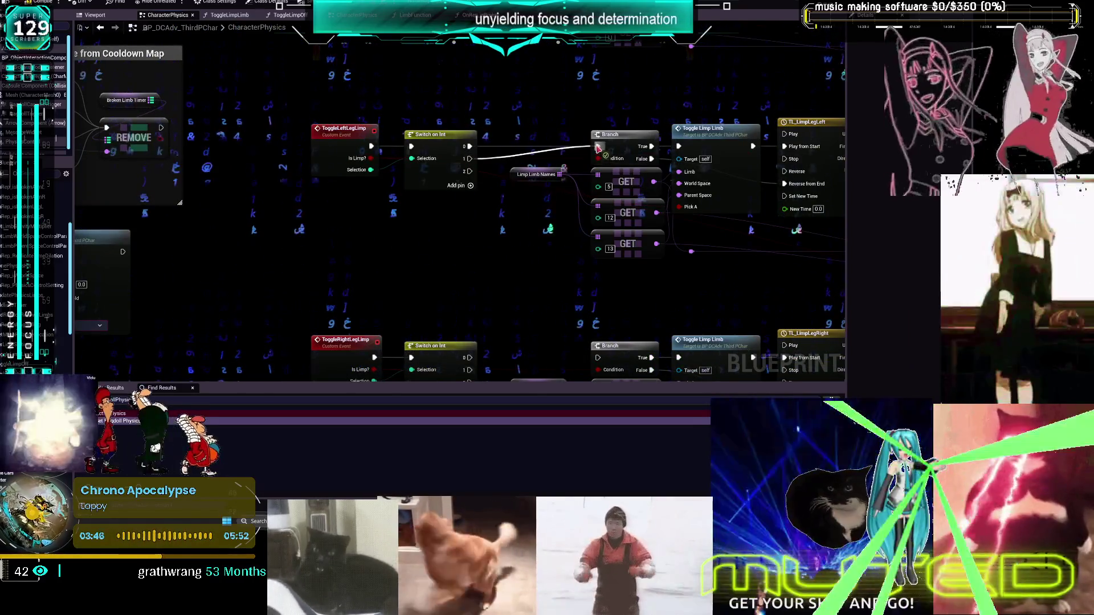
drag(371, 169, 586, 165)
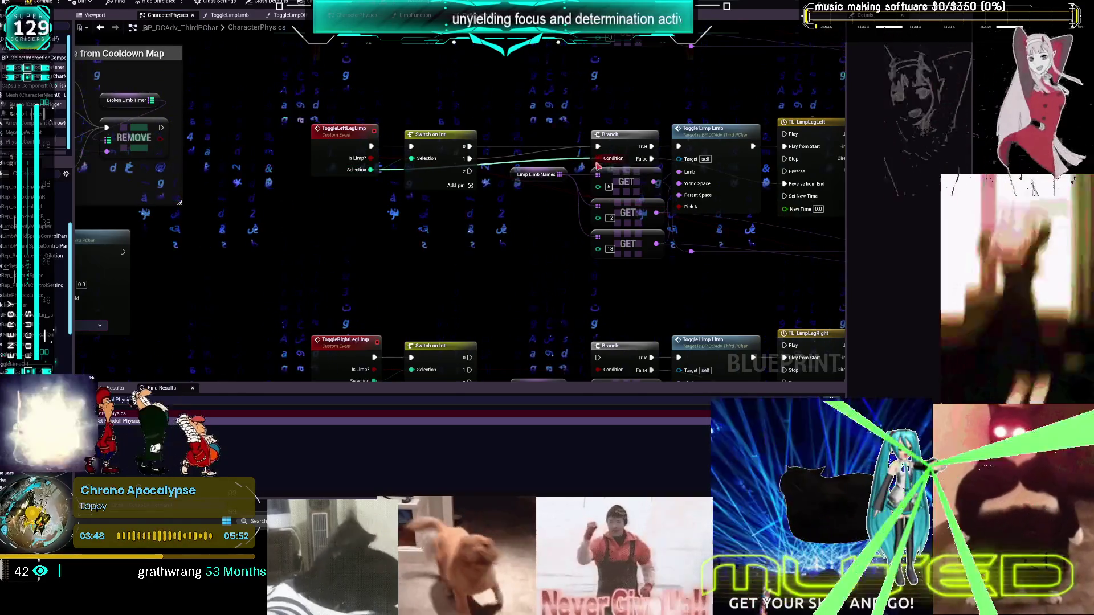
Link ToggleRightLegLimp's switch output to its Branch and add reroute nodes on the wires
mouse_move(447, 88)
mouse_down()
mouse_move(536, 100)
mouse_move(571, 91)
mouse_up()
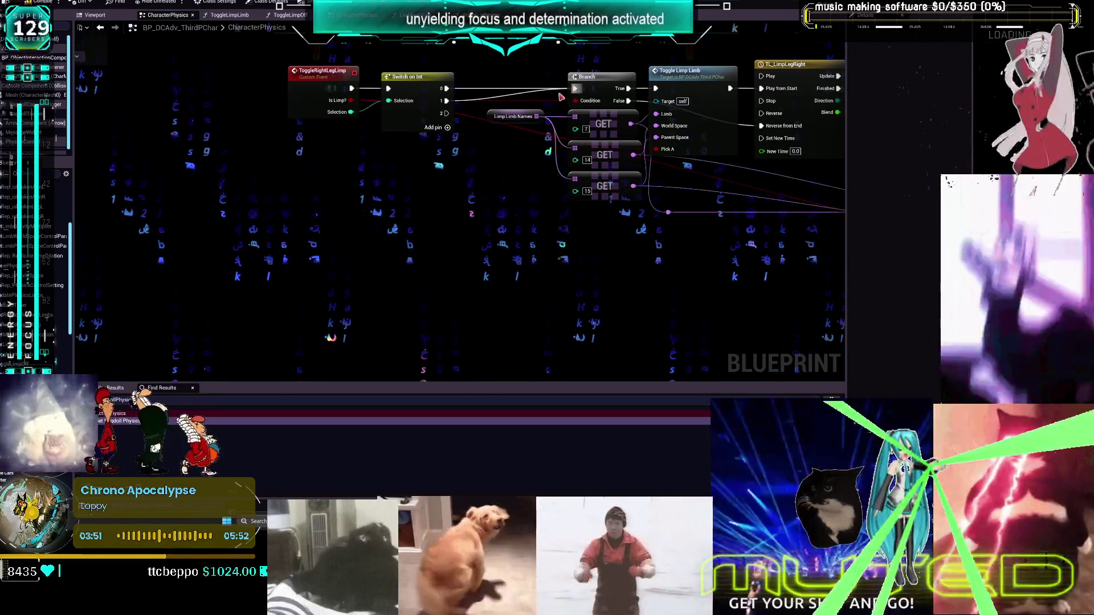
mouse_move(352, 116)
mouse_down()
mouse_move(439, 159)
mouse_move(453, 142)
mouse_up()
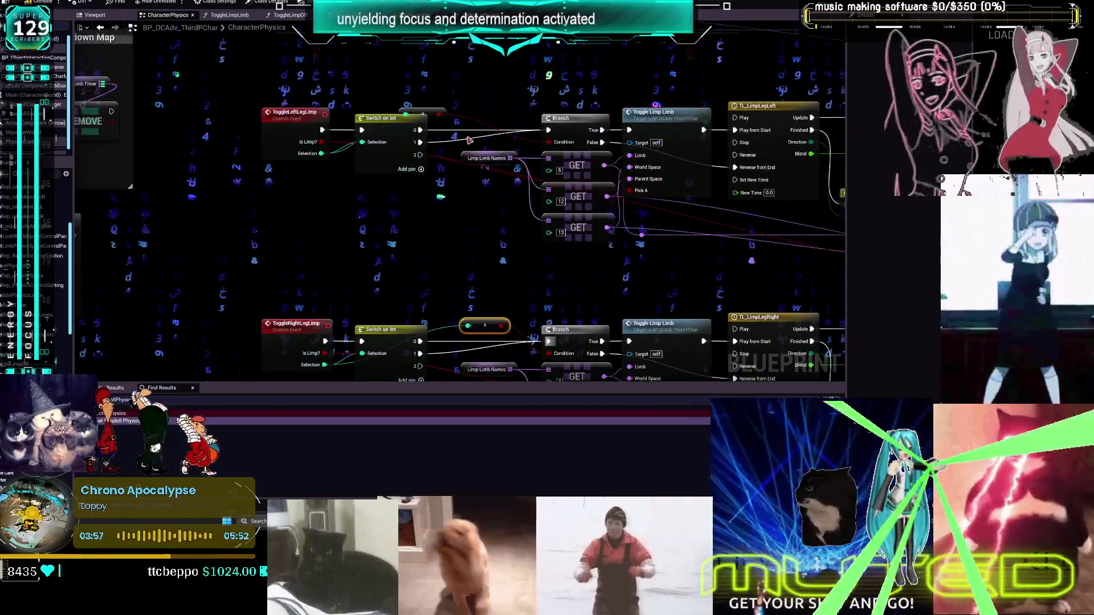
key(ctrl+v)
drag(510, 83, 441, 157)
drag(495, 128, 455, 136)
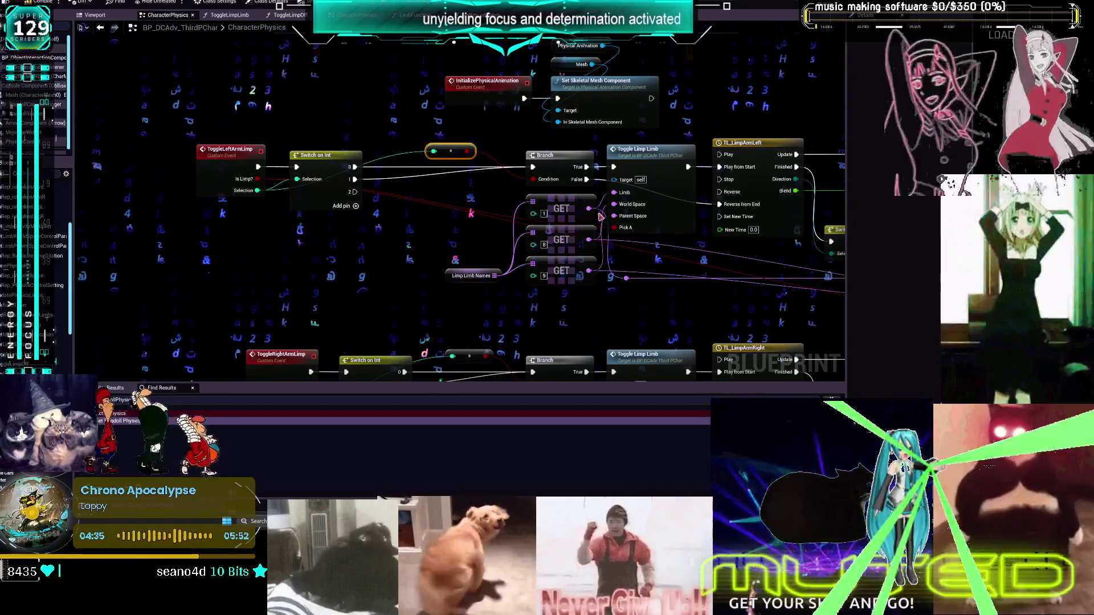
Move the InitializePhysicalAnimation nodes up and left beside the timeline and cooldown comment boxes
scroll(458, 246, down, 2)
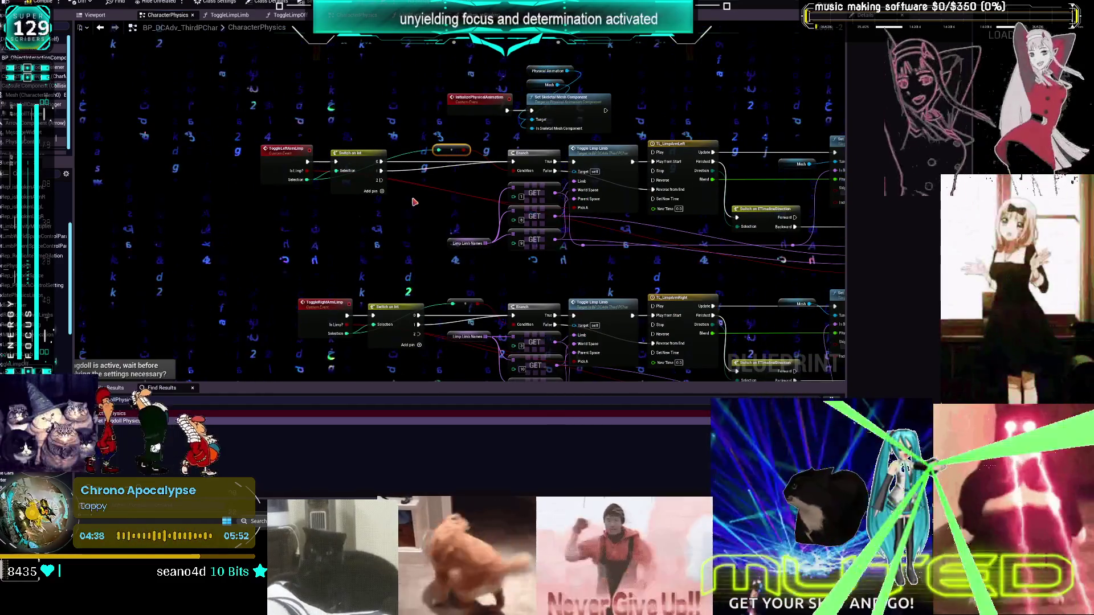
scroll(420, 196, down, 1)
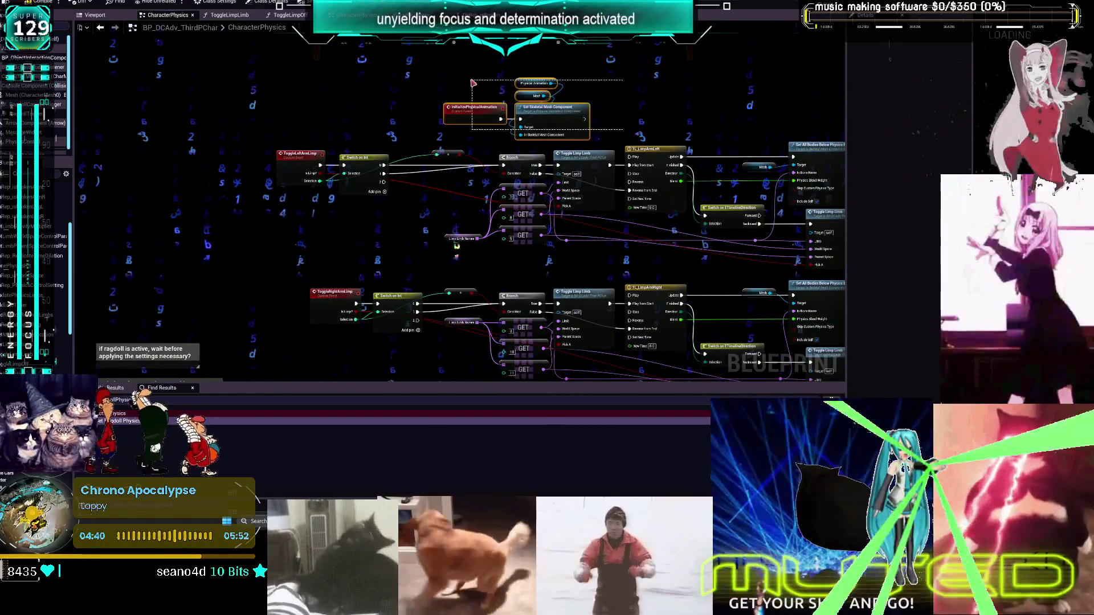
drag(459, 101, 323, 77)
drag(608, 131, 456, 229)
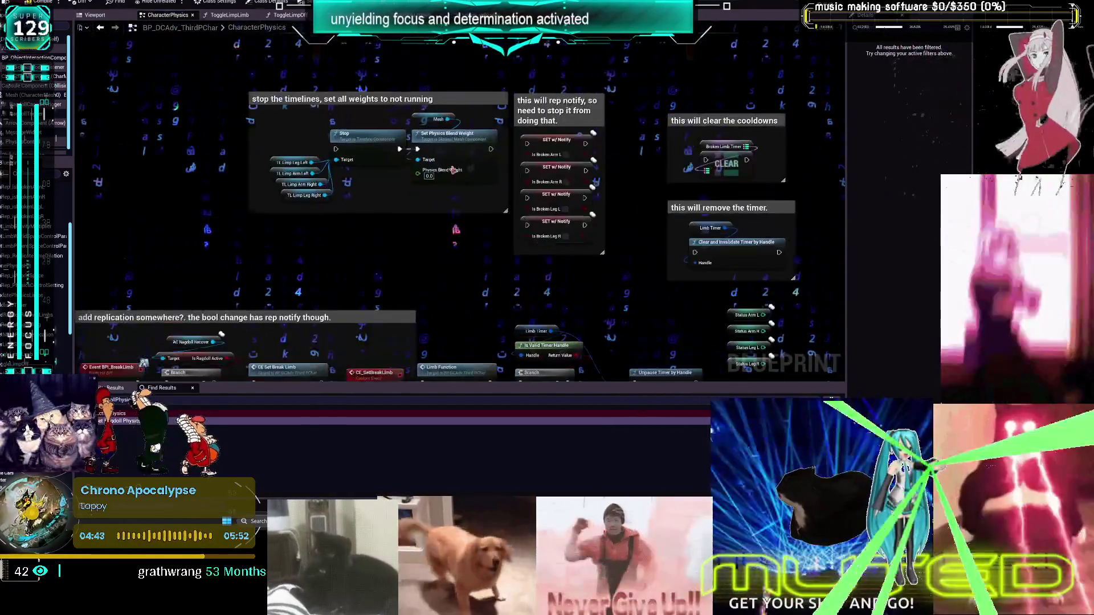
mouse_move(838, 190)
mouse_down()
mouse_move(529, 157)
mouse_move(542, 169)
mouse_up()
scroll(529, 158, down, 3)
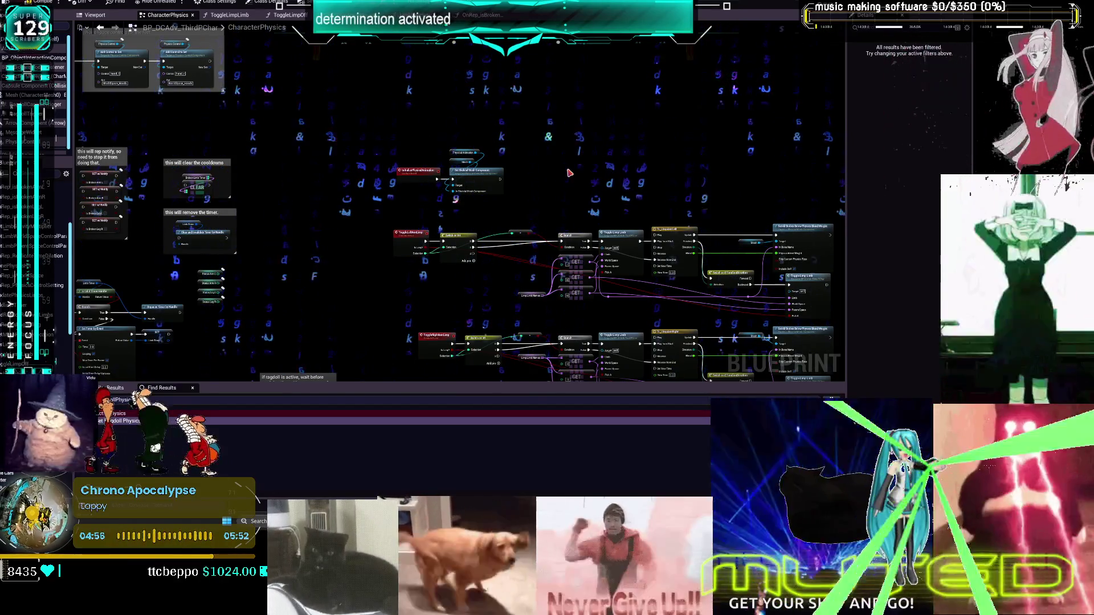
scroll(569, 172, up, 3)
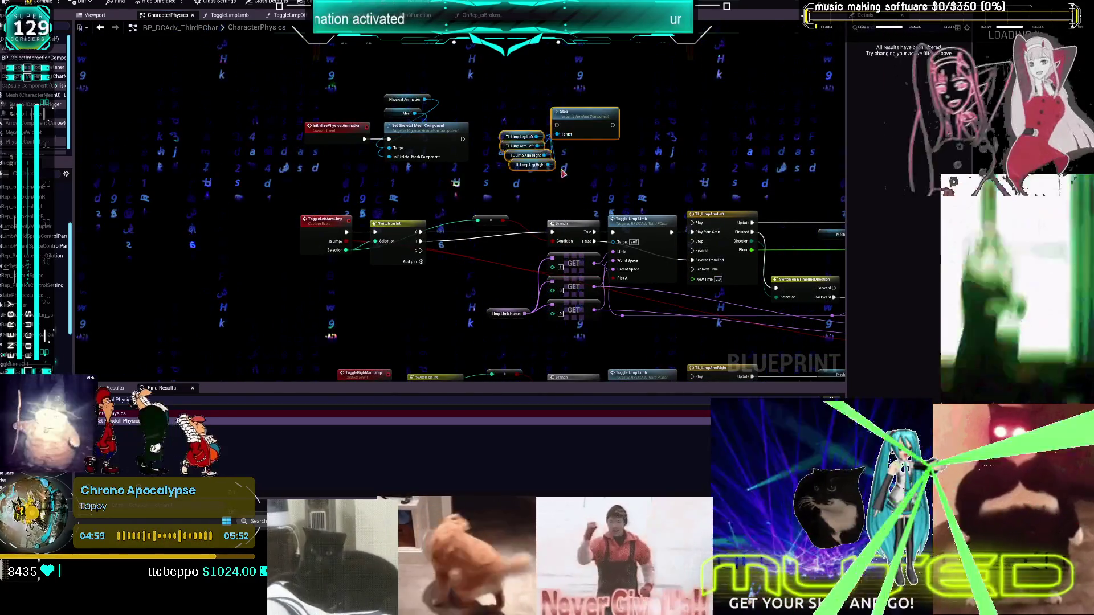
scroll(562, 176, up, 1)
Select the Toggle Limp Limb call in the ToggleRightArmLimp row to inspect its inputs
mouse_move(477, 94)
mouse_down()
mouse_move(589, 98)
mouse_move(648, 170)
mouse_move(668, 137)
mouse_up()
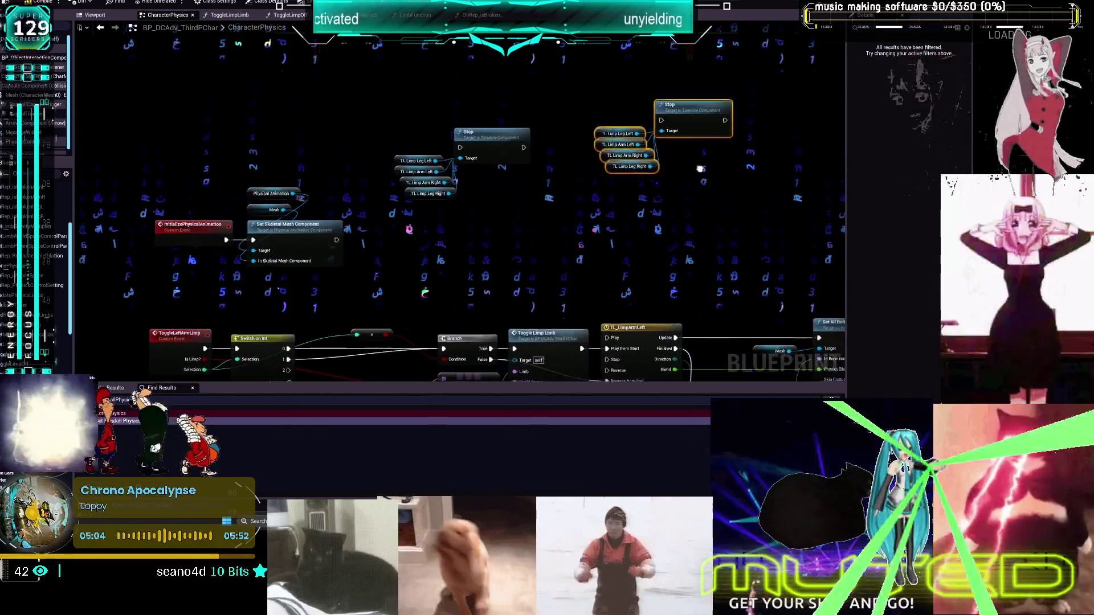
scroll(668, 149, down, 1)
mouse_move(661, 176)
mouse_down()
mouse_move(643, 89)
mouse_move(663, 169)
mouse_up()
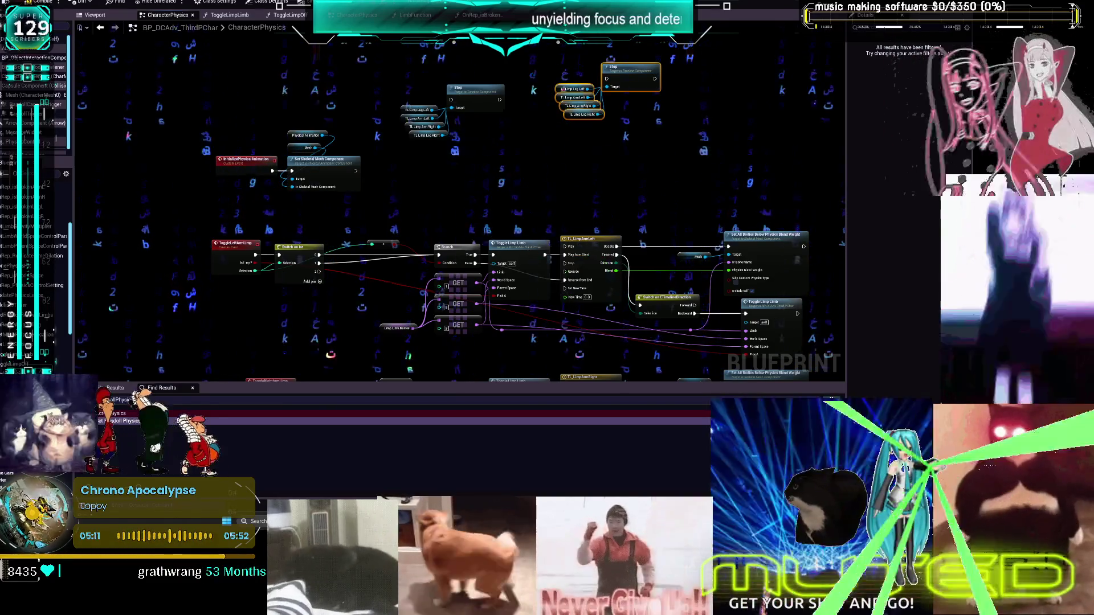
drag(663, 192, 632, 174)
click(697, 220)
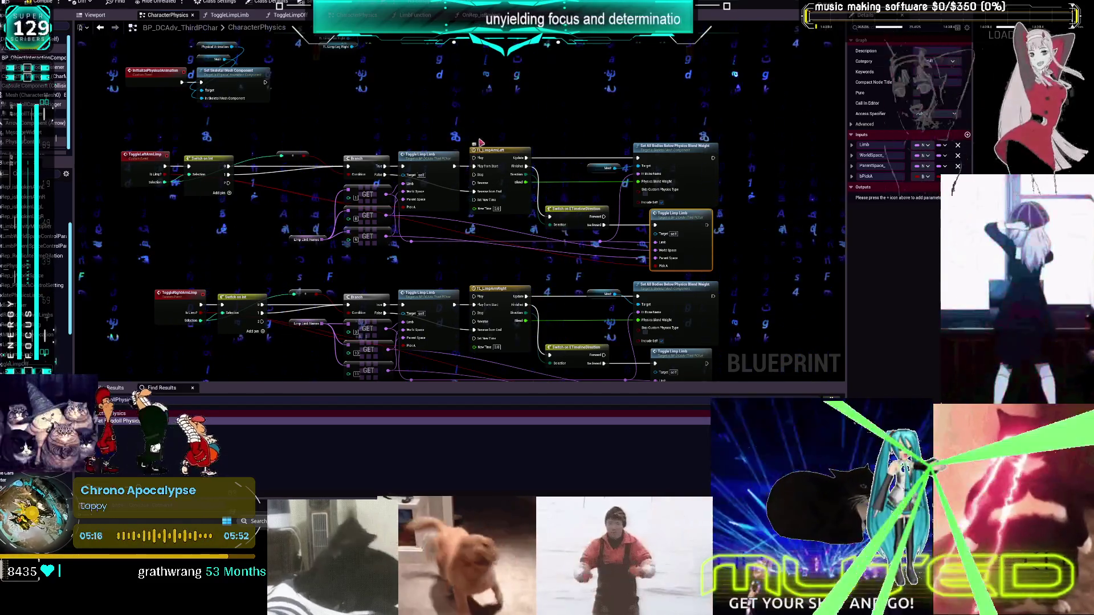
Browse the ToggleLimpLimb function graph, then go back to the CharacterPhysics graph
double_click(683, 226)
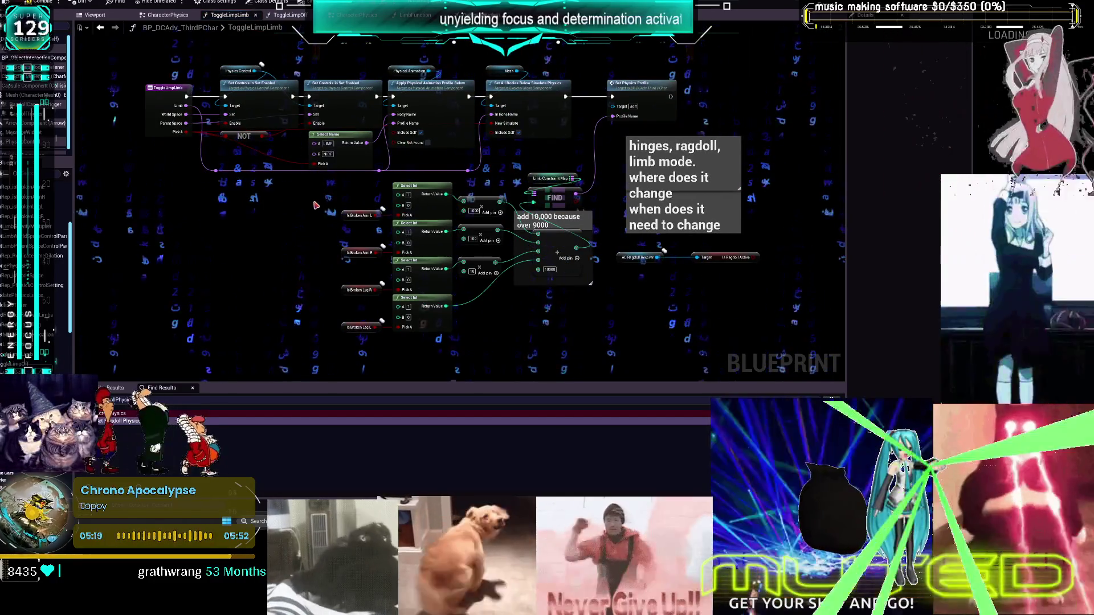
drag(315, 205, 386, 252)
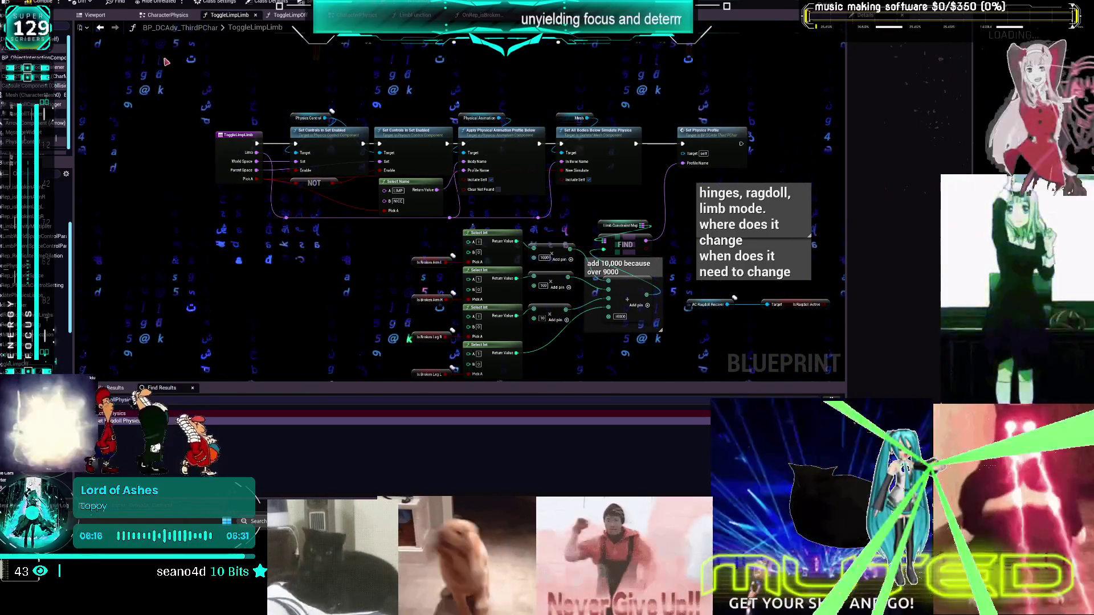
click(99, 28)
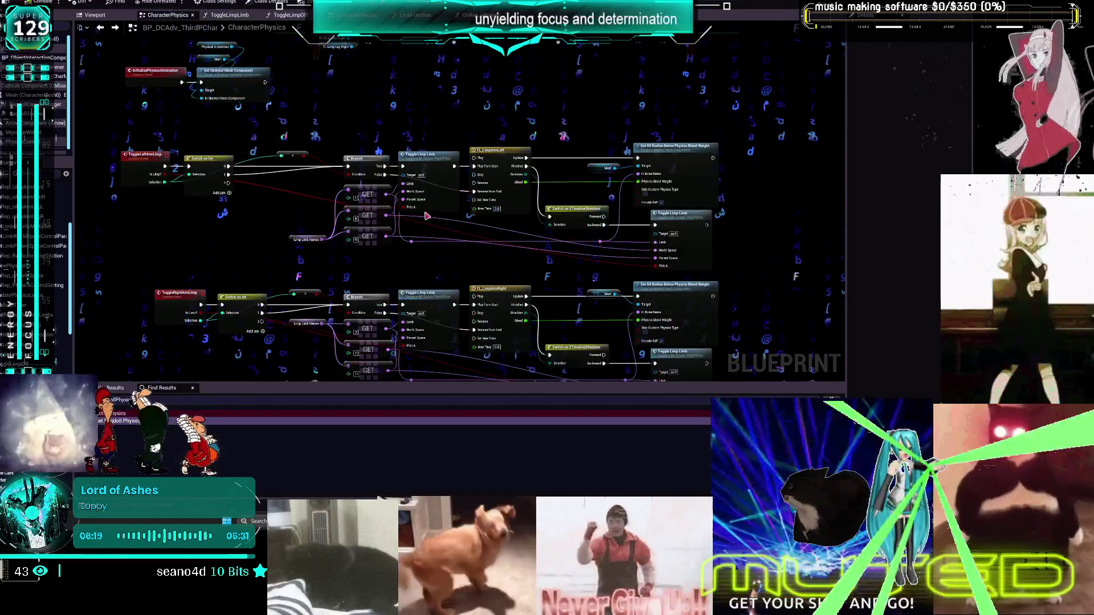
Duplicate the Toggle Limp Limb call node with Ctrl+C/Ctrl+V and open its function graph
scroll(303, 201, up, 2)
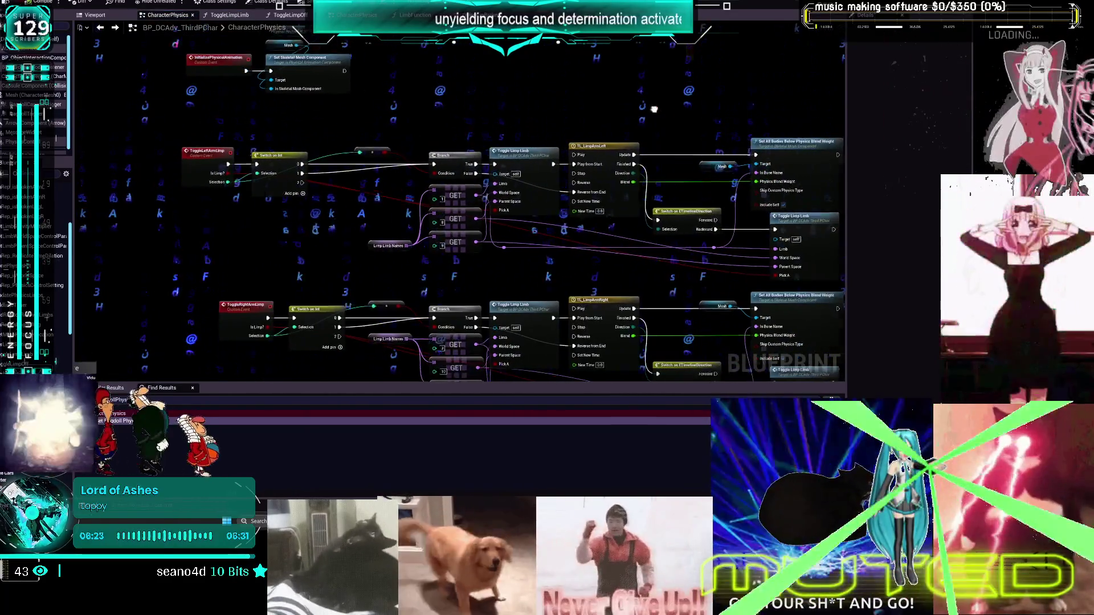
drag(652, 110, 519, 116)
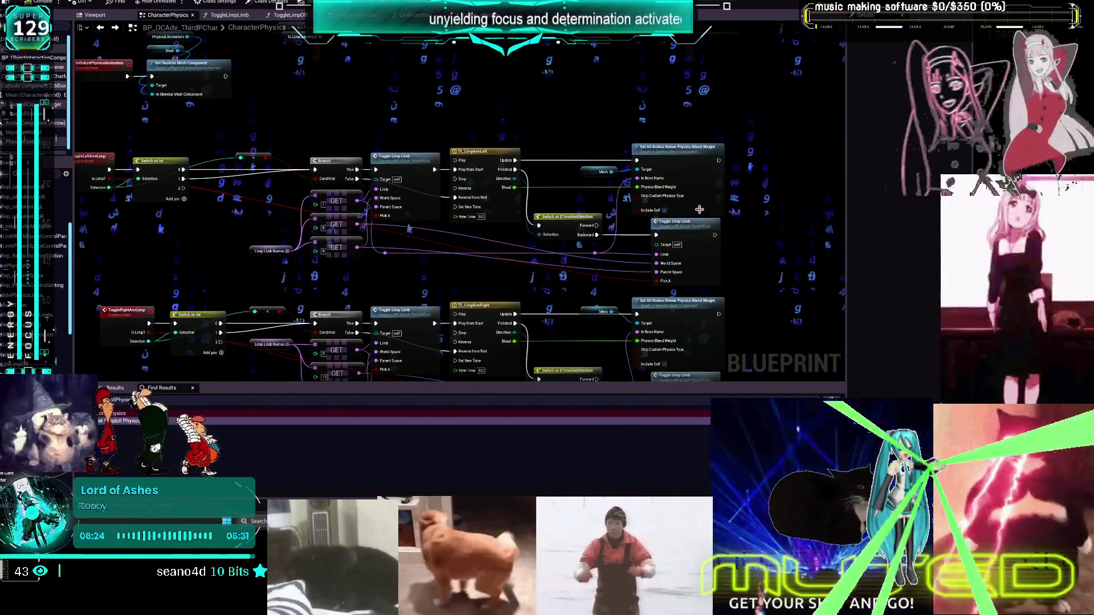
click(699, 228)
key(ctrl+c)
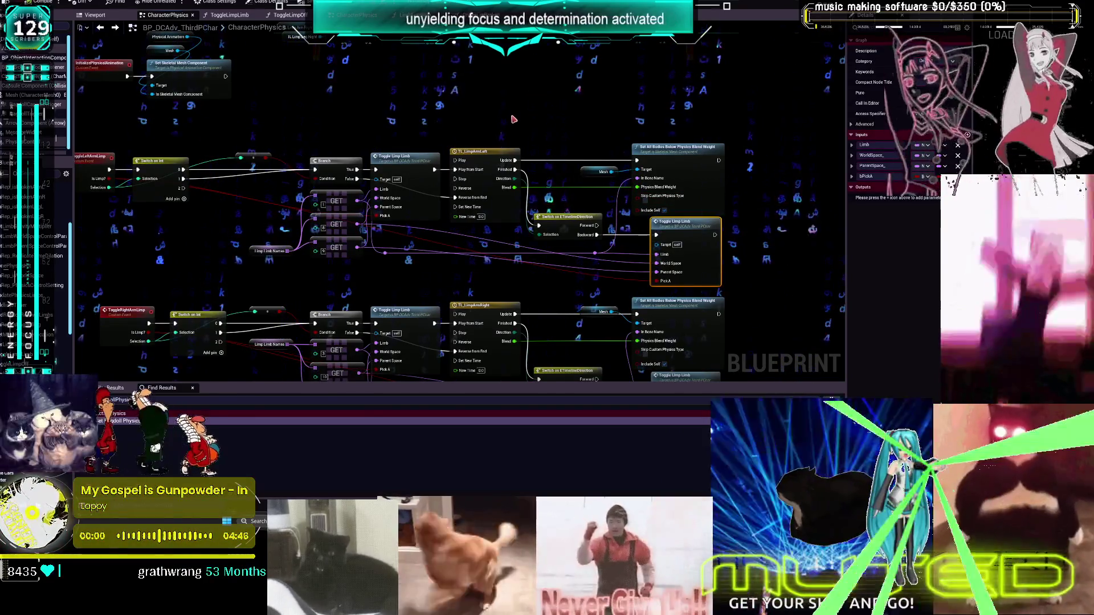
key(ctrl+v)
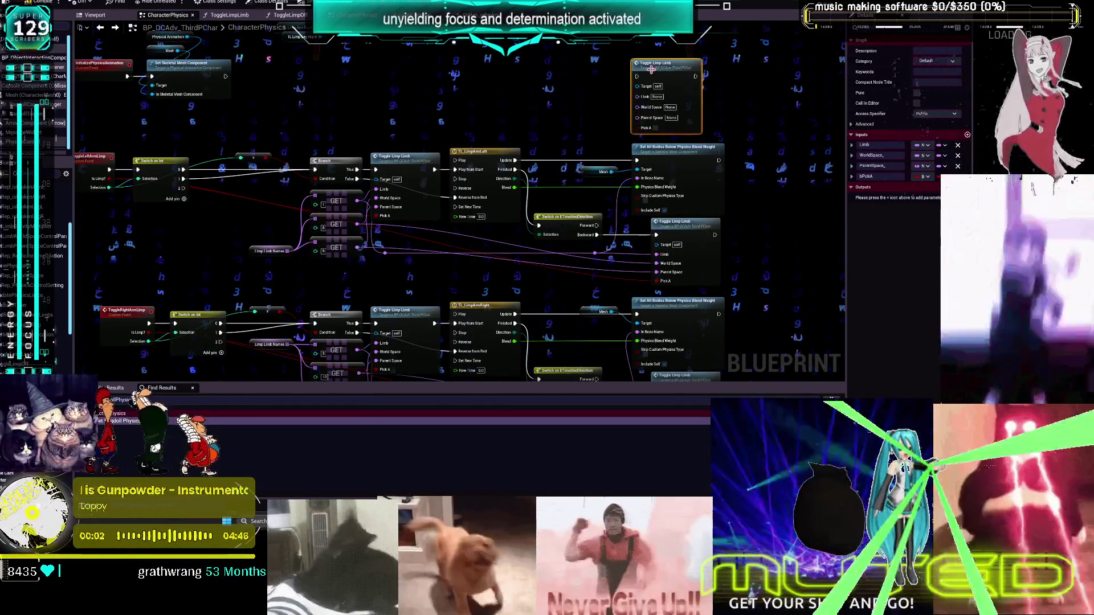
double_click(676, 222)
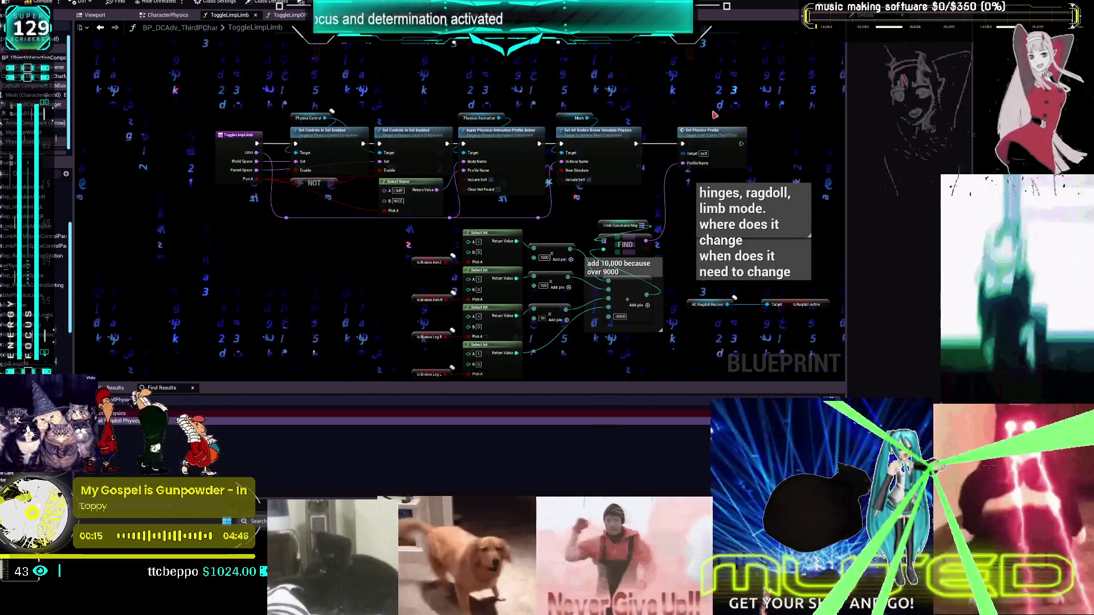
Cut the Is Broken, Select Int, add and Find nodes from ToggleLimpLimb, then return to CharacterPhysics
drag(657, 379, 654, 319)
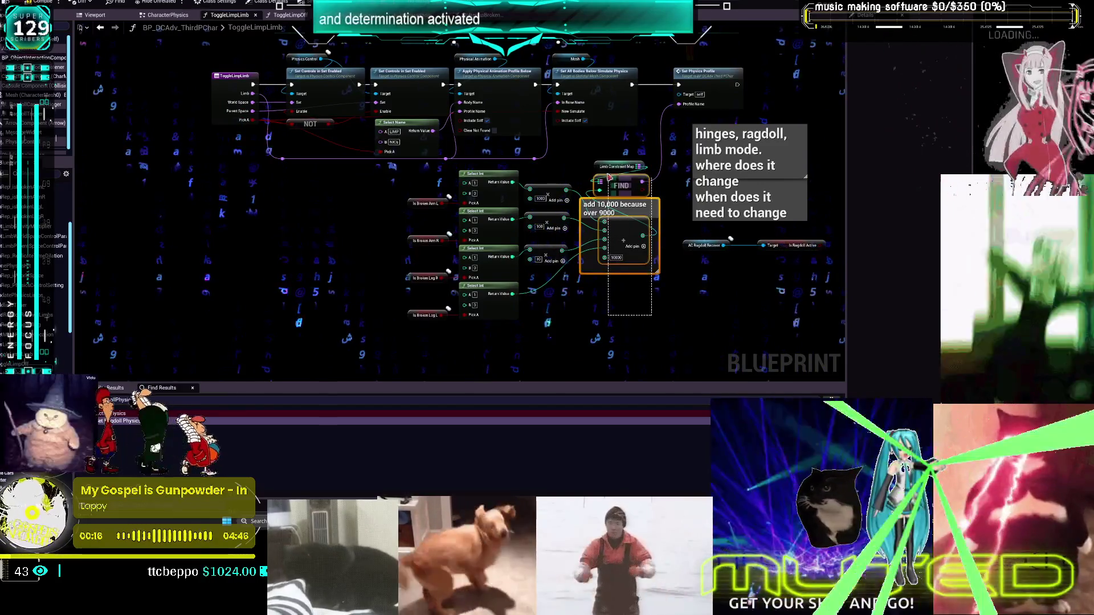
drag(459, 224, 405, 199)
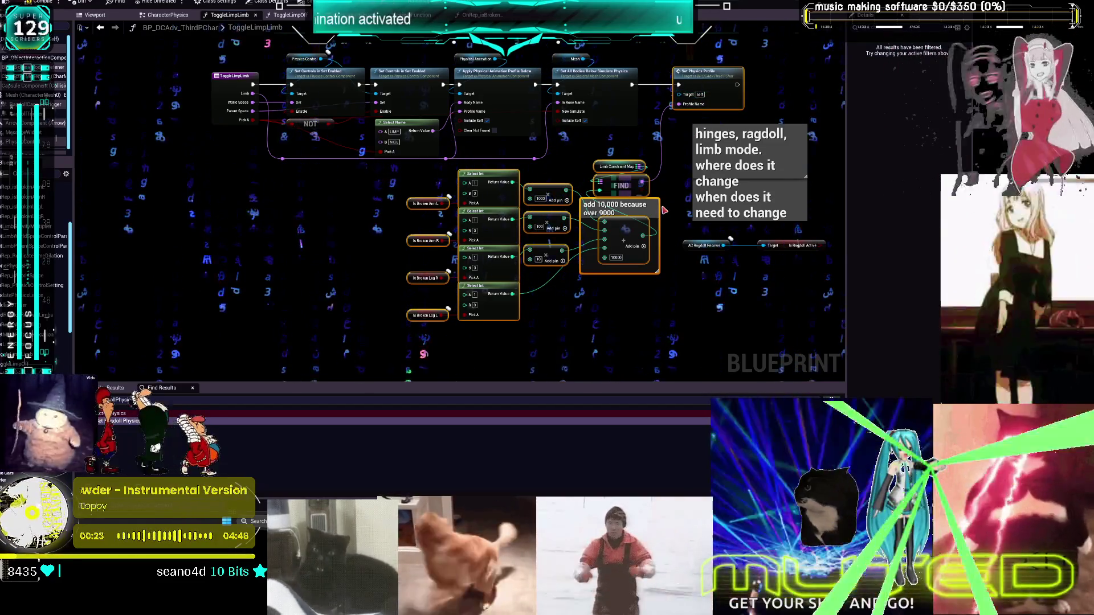
key(Delete)
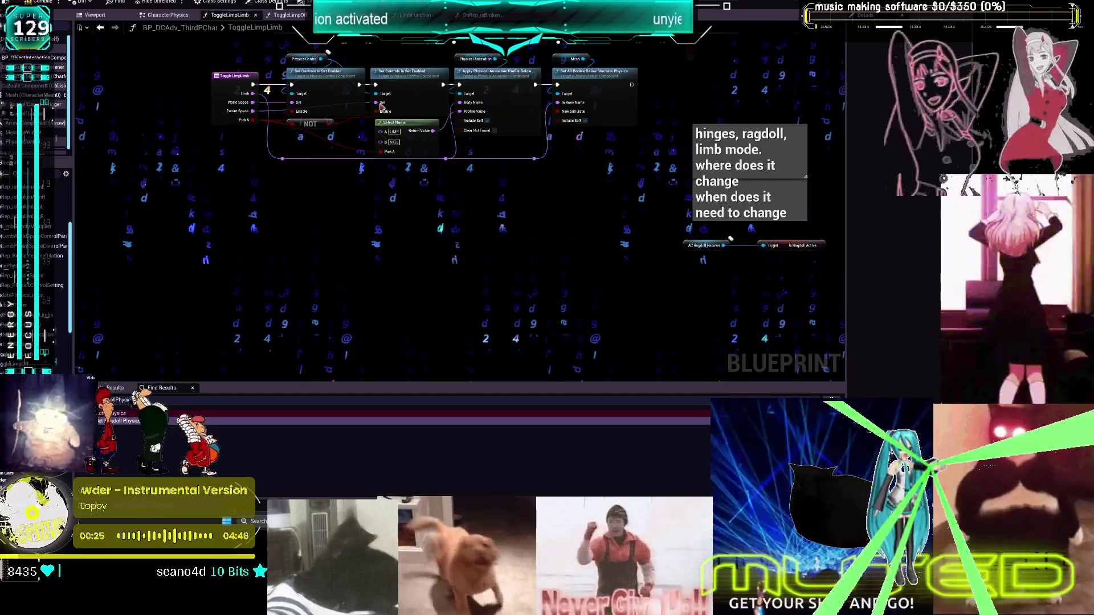
click(101, 28)
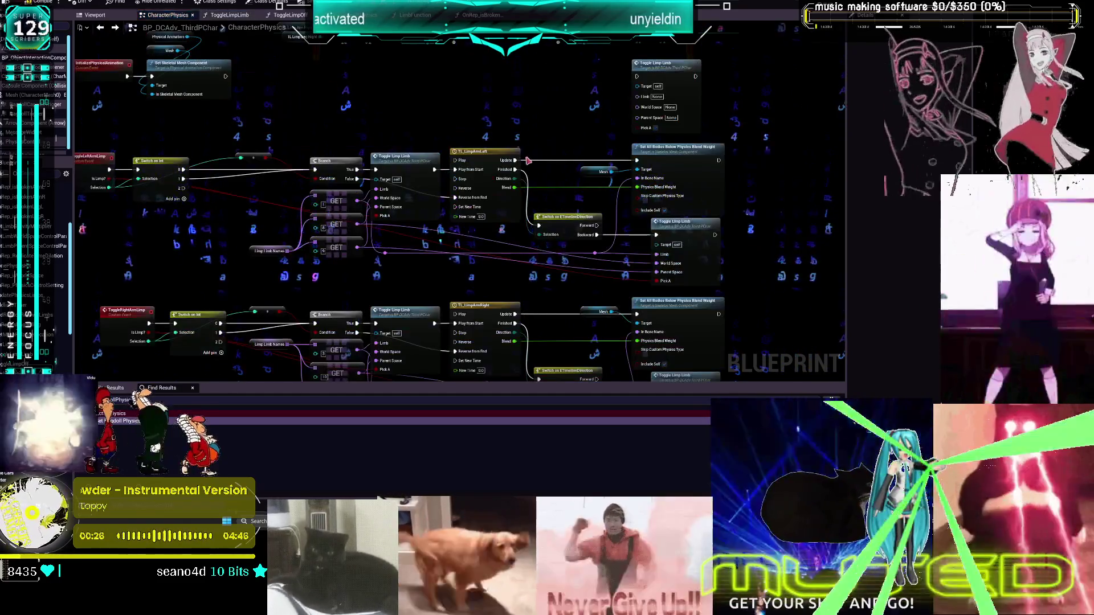
Paste the broken-limb lookup nodes into the CharacterPhysics graph
key(ctrl+v)
scroll(627, 165, up, 3)
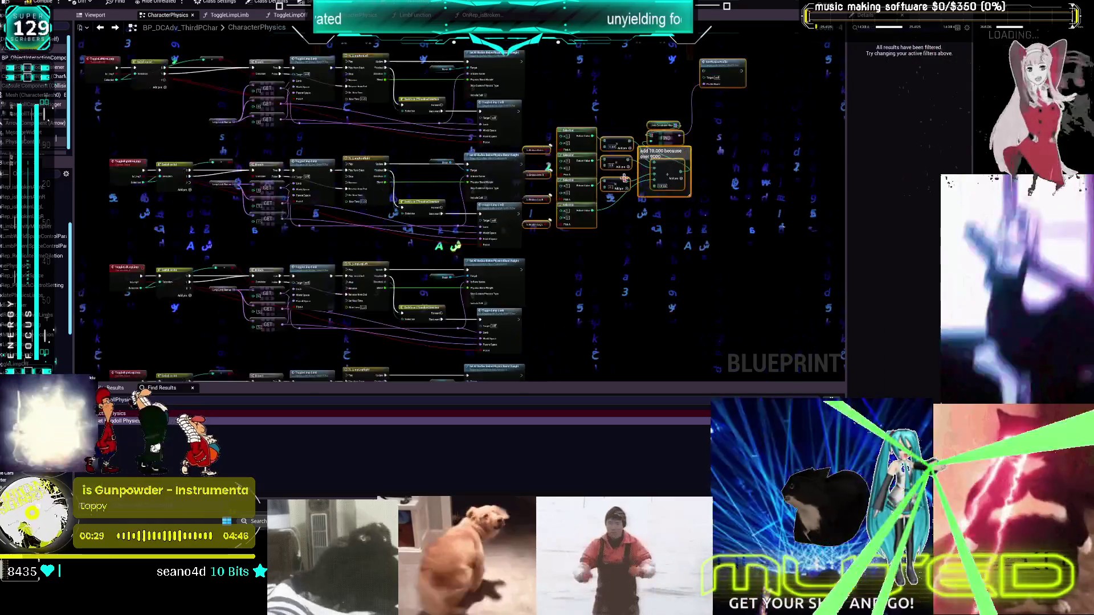
click(722, 223)
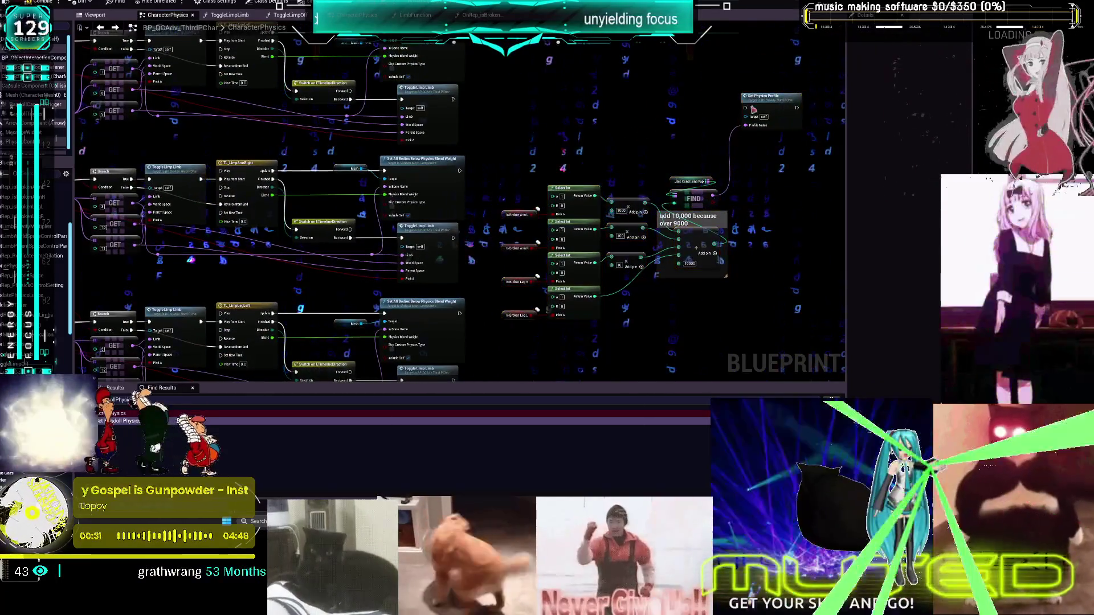
scroll(662, 214, down, 4)
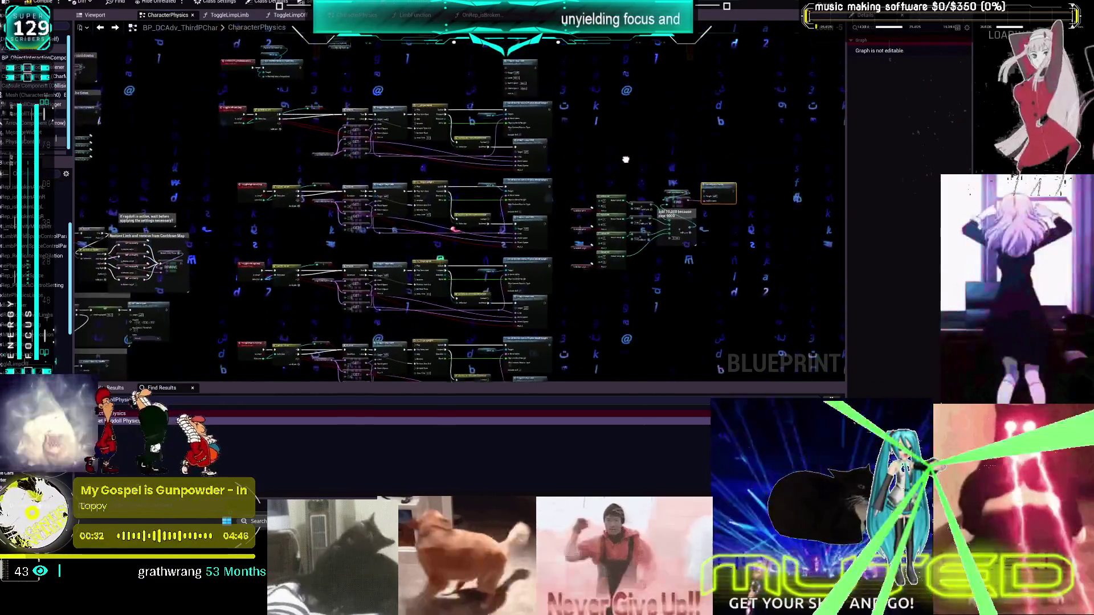
scroll(559, 114, up, 2)
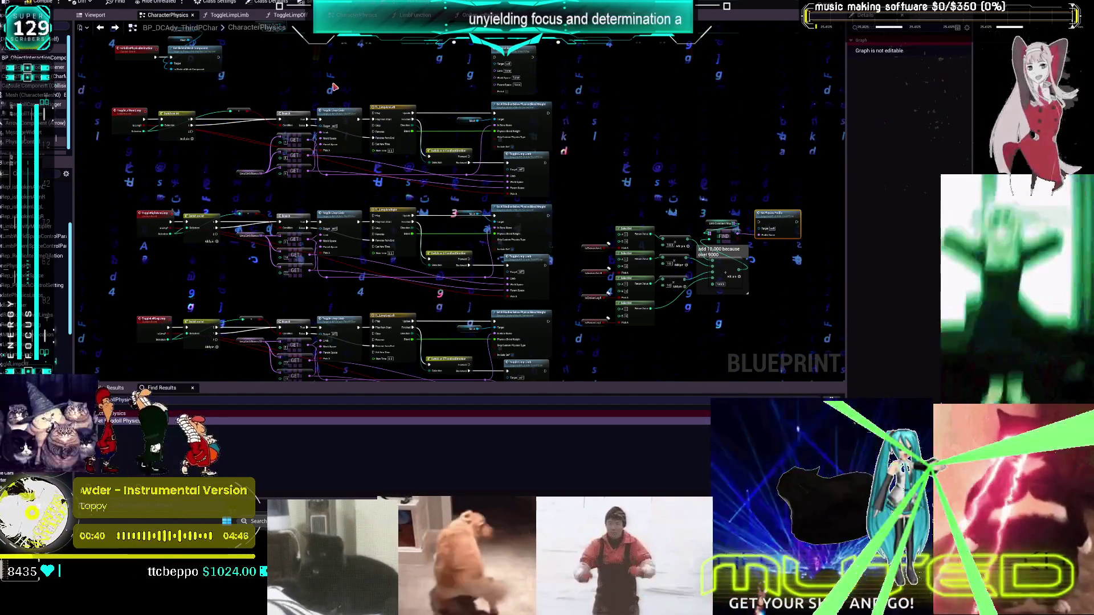
drag(600, 157, 595, 140)
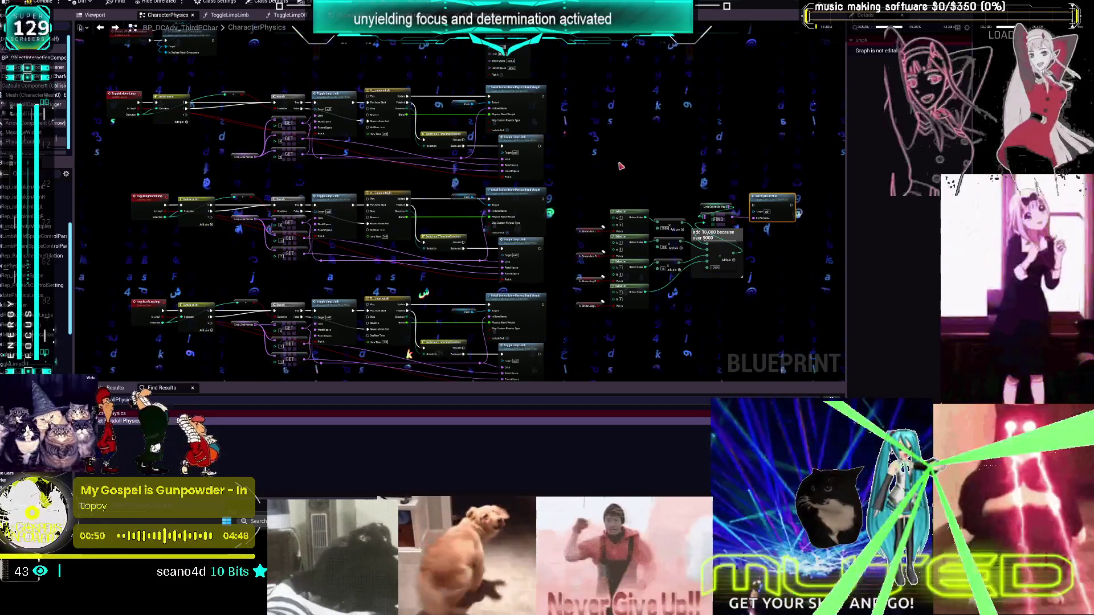
Add a Sequence node and a duplicate Set Physics Profile node with Profile Name Ragdoll
key(ctrl+v)
click(704, 137)
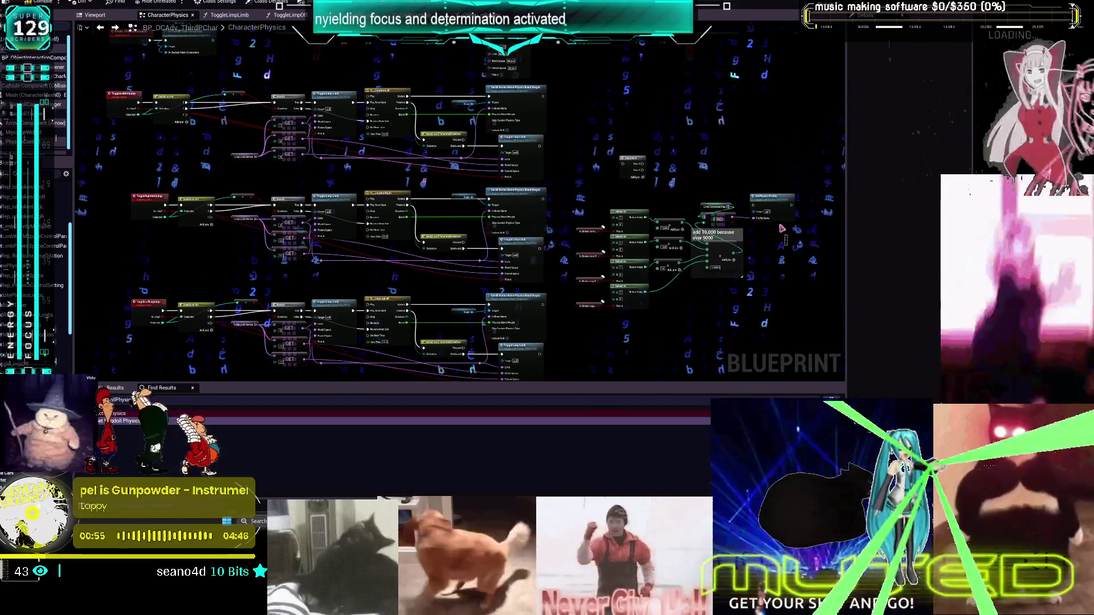
click(761, 199)
key(ctrl+c)
key(ctrl+v)
scroll(711, 146, up, 3)
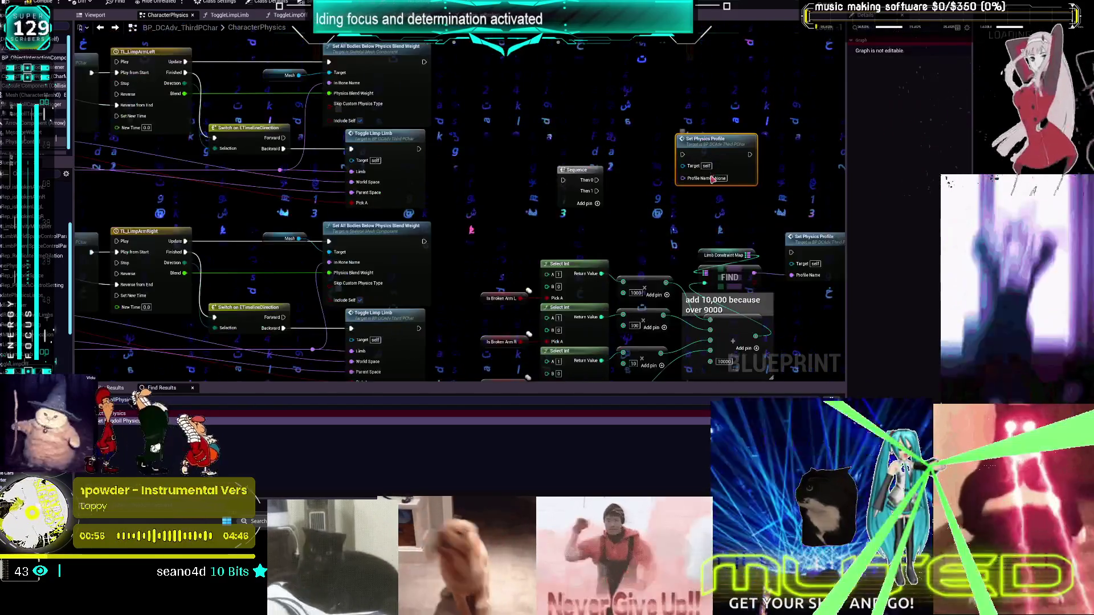
text(Ragdoll)
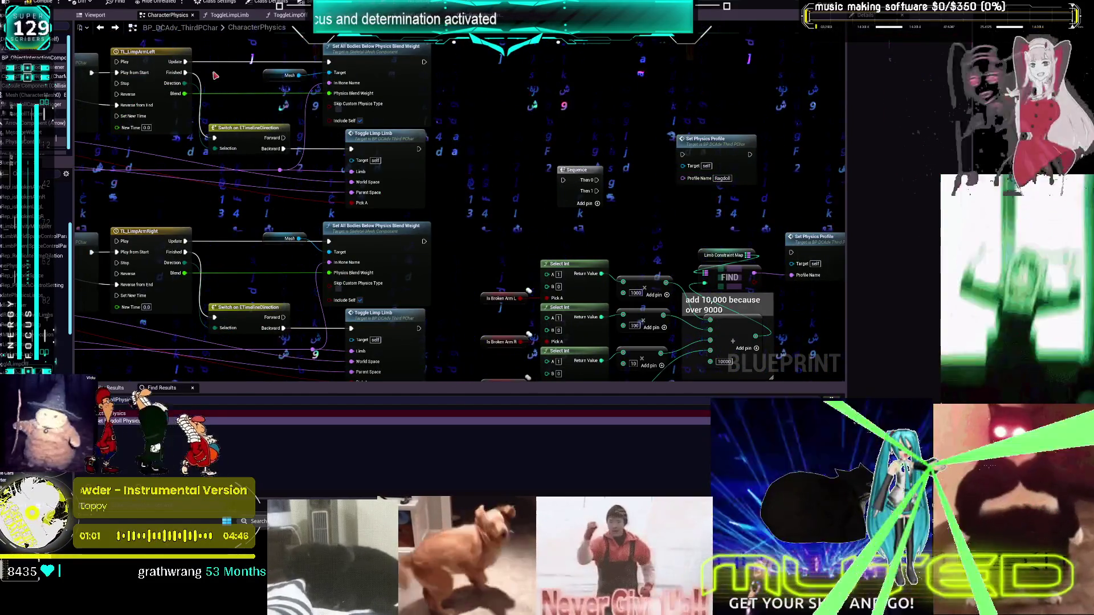
scroll(223, 40, up, 1)
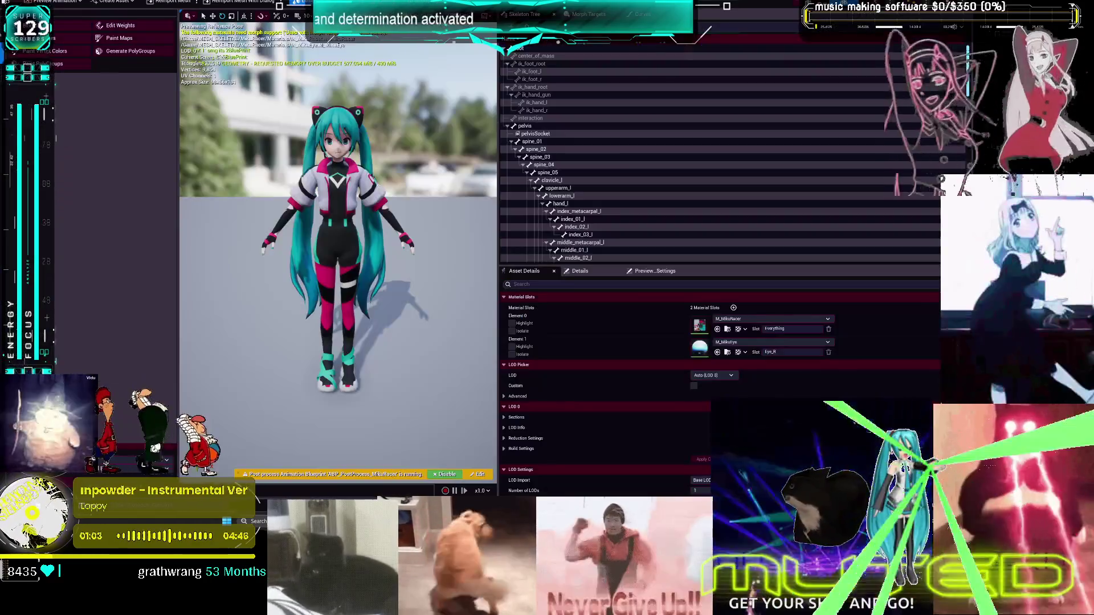
key(alt+Tab)
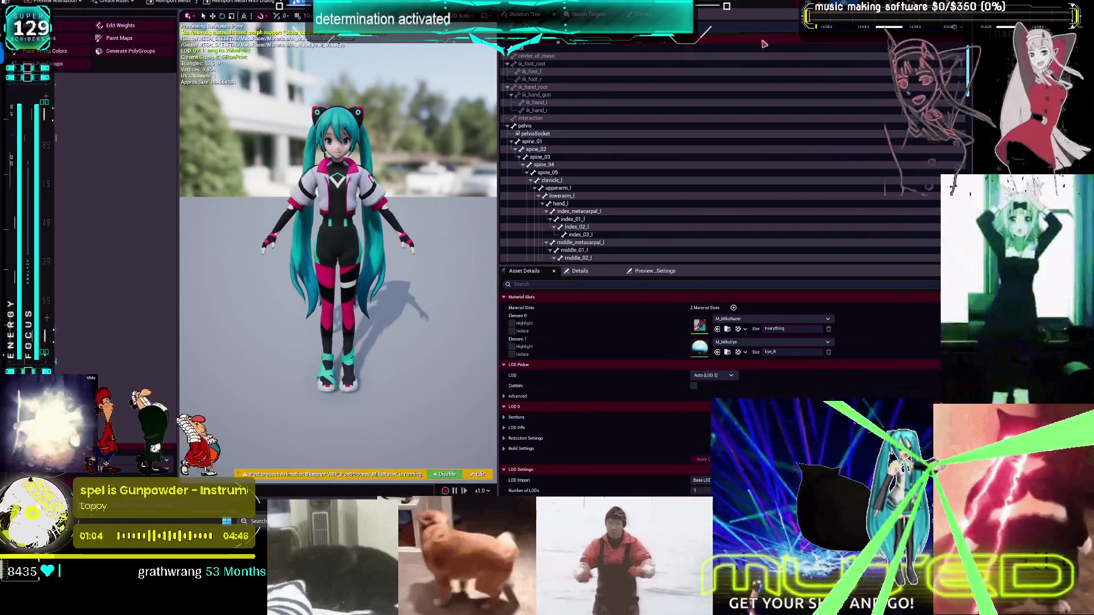
key(alt+Tab)
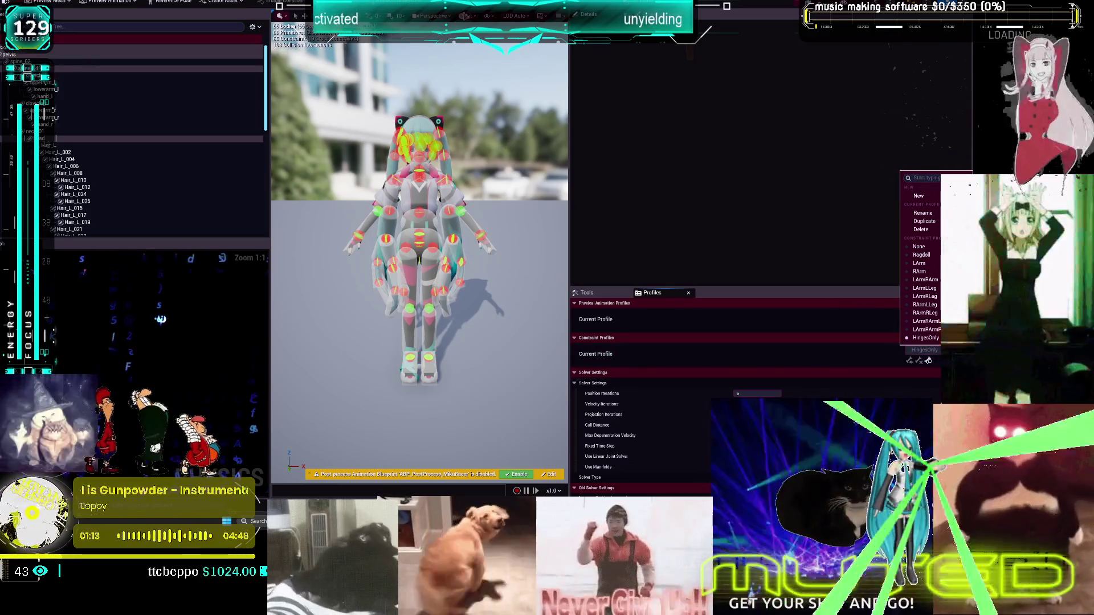
key(alt+Tab)
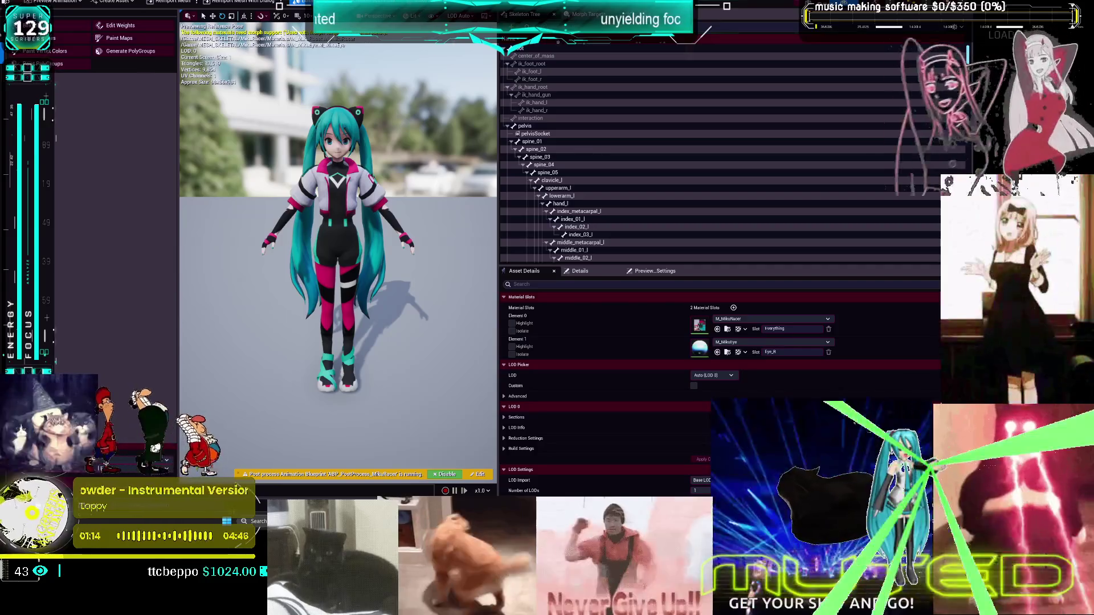
key(alt+Tab)
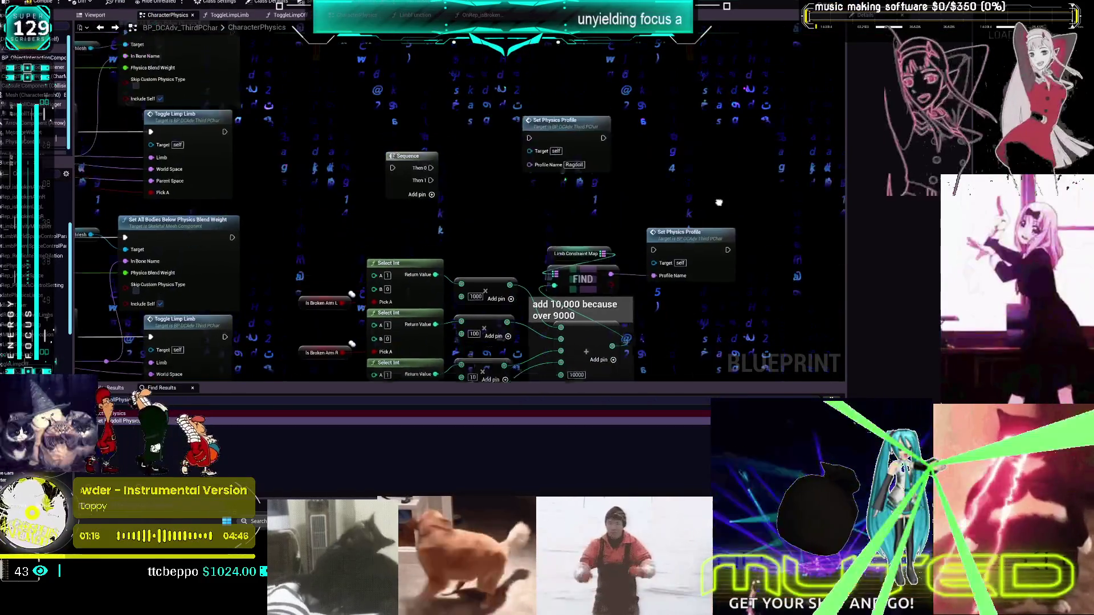
Duplicate the Ragdoll Set Physics Profile node and set the copy's Profile Name to HingesOnly
click(555, 130)
key(ctrl+c)
key(ctrl+v)
click(675, 175)
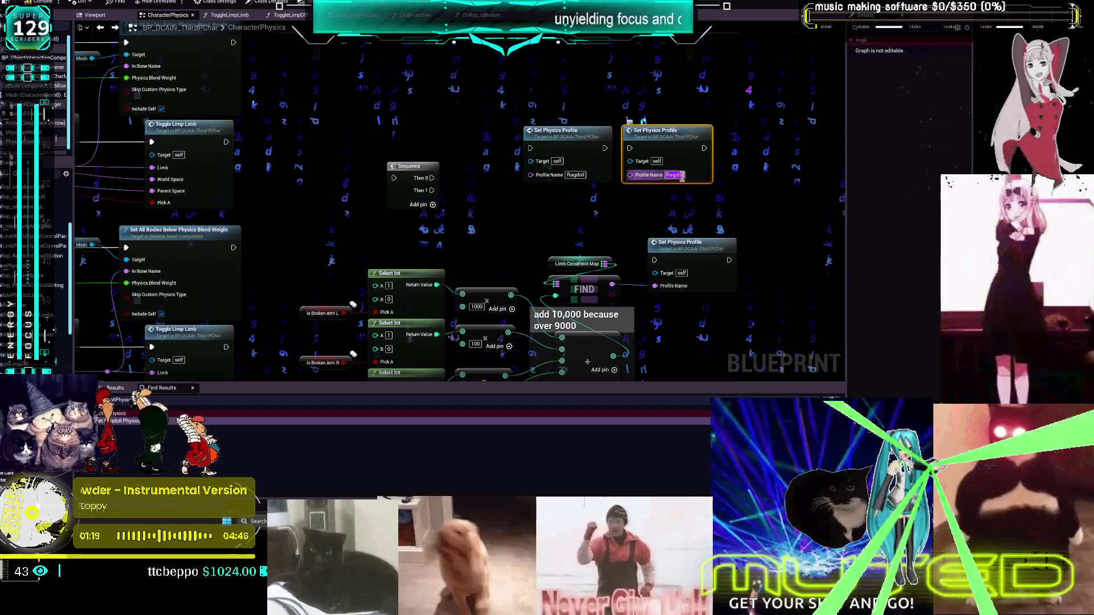
text(HingesOnly)
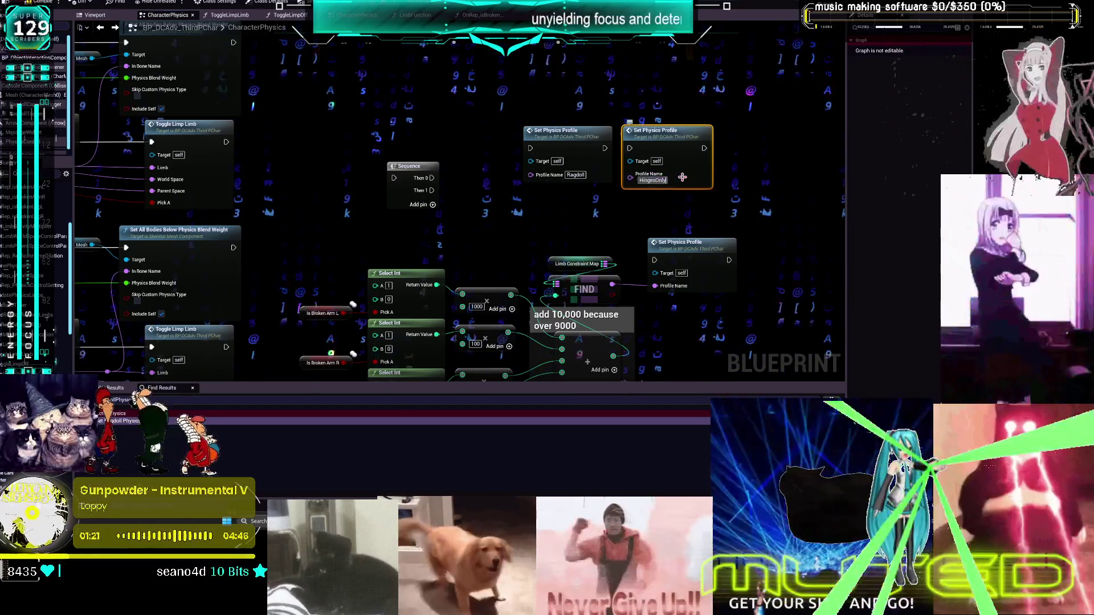
click(767, 183)
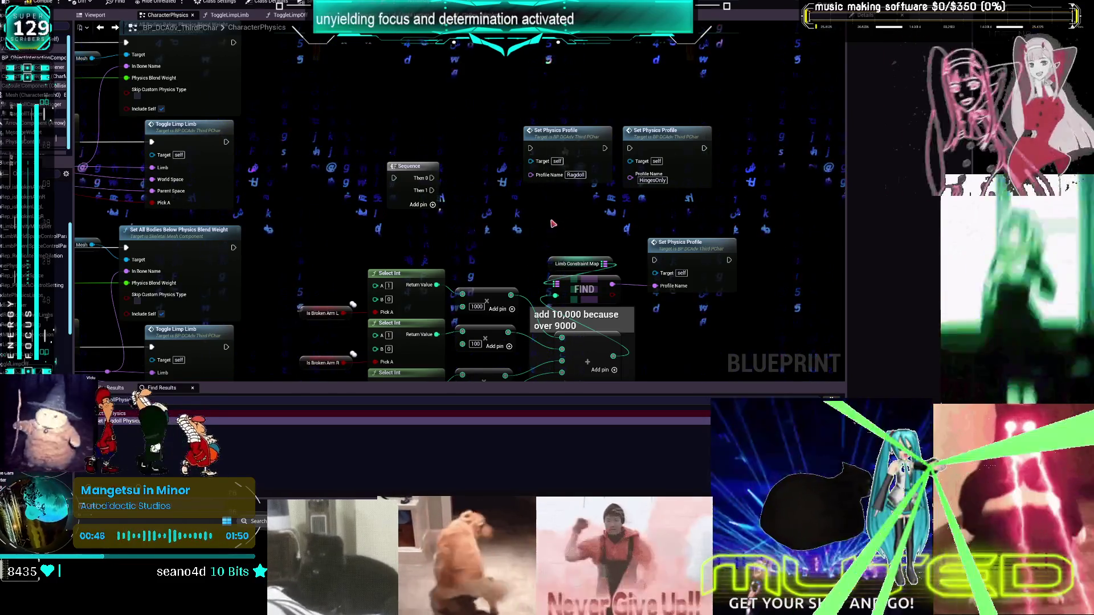
Open ToggleLimpLimb, select its comment and nodes, then go back to the CharacterPhysics graph
scroll(553, 223, down, 5)
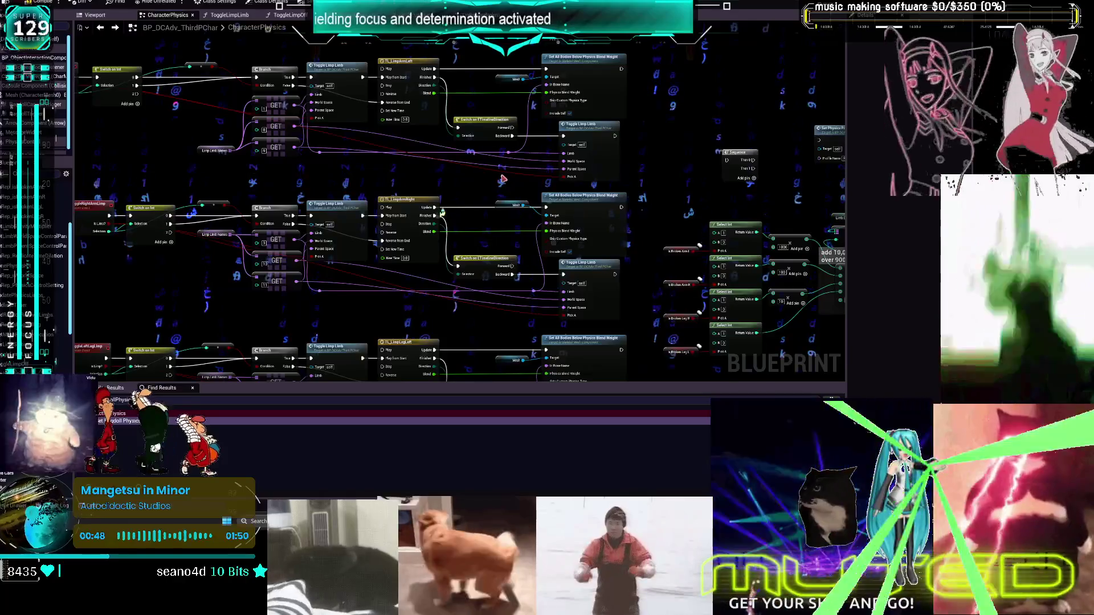
double_click(342, 67)
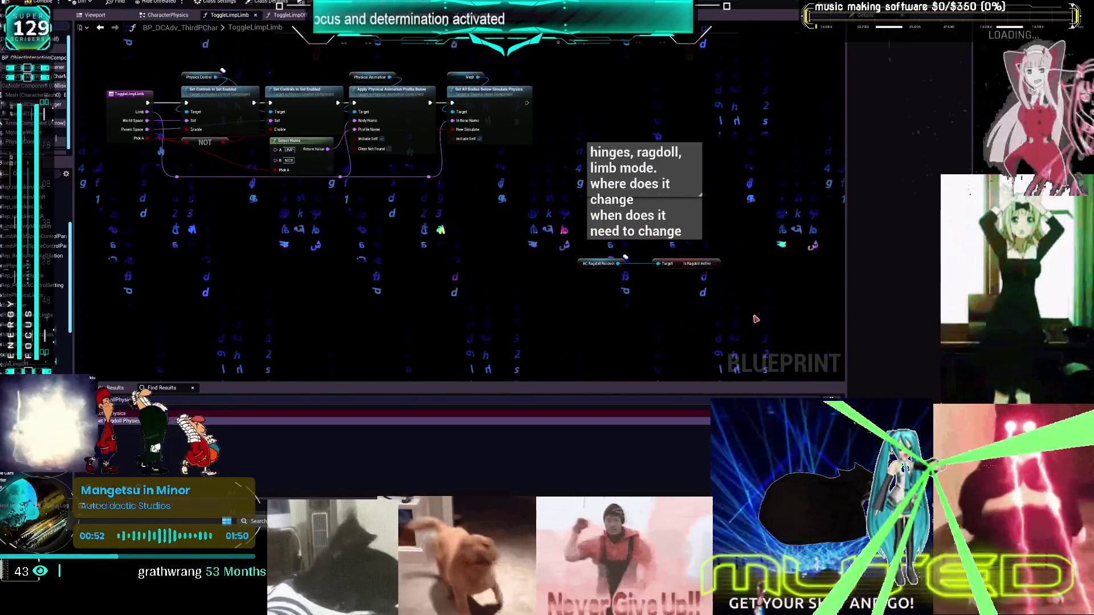
drag(755, 317, 580, 141)
click(101, 29)
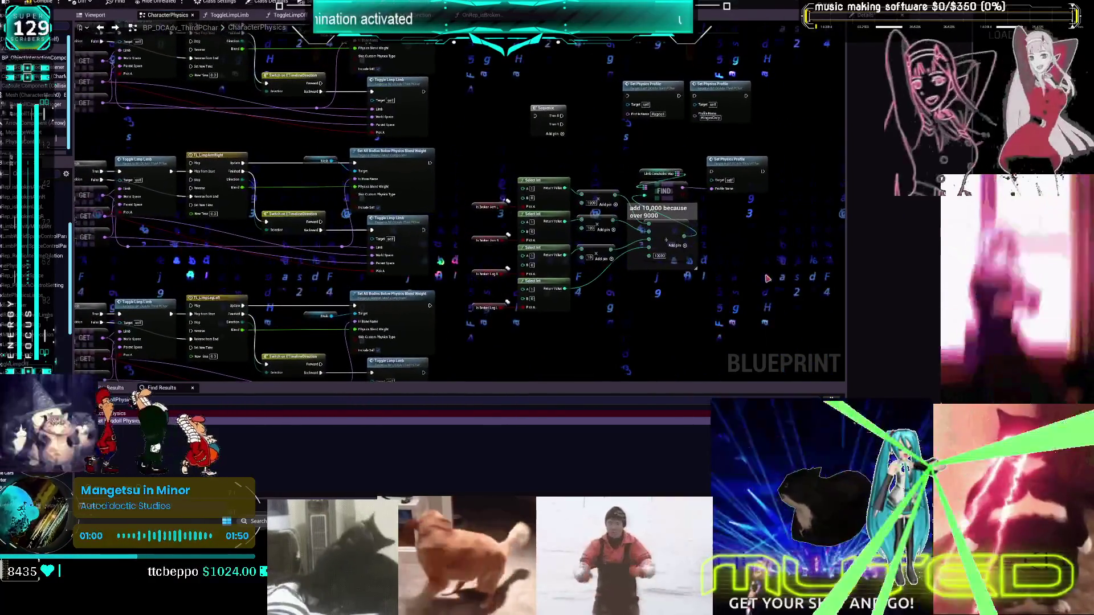
Select the limb-check Select and add nodes, Is Broken getters and comment, and open their actions menu
drag(648, 273, 504, 196)
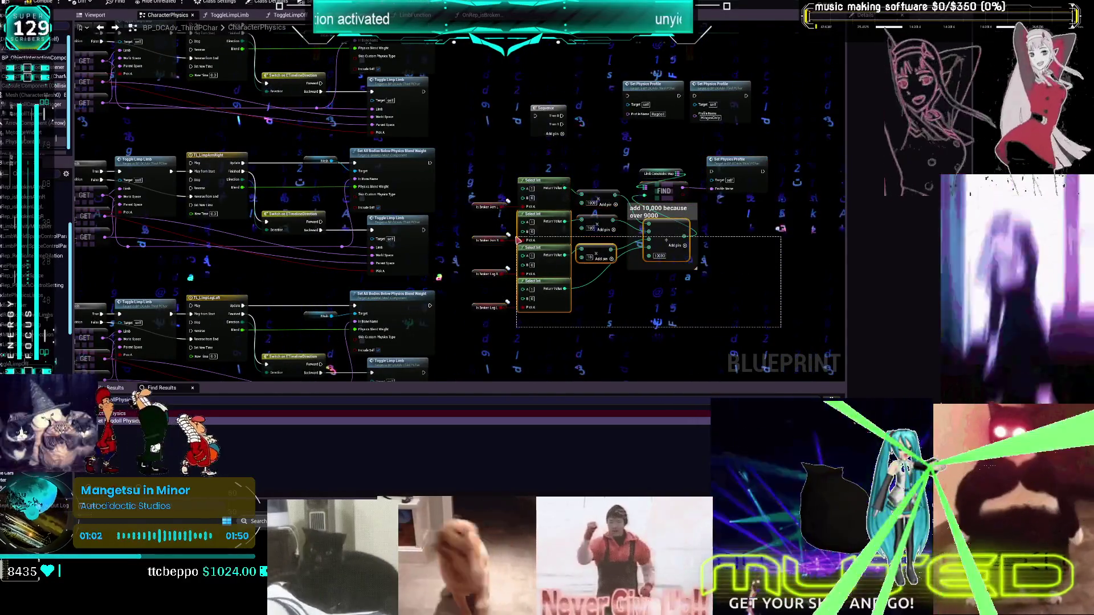
drag(519, 240, 480, 179)
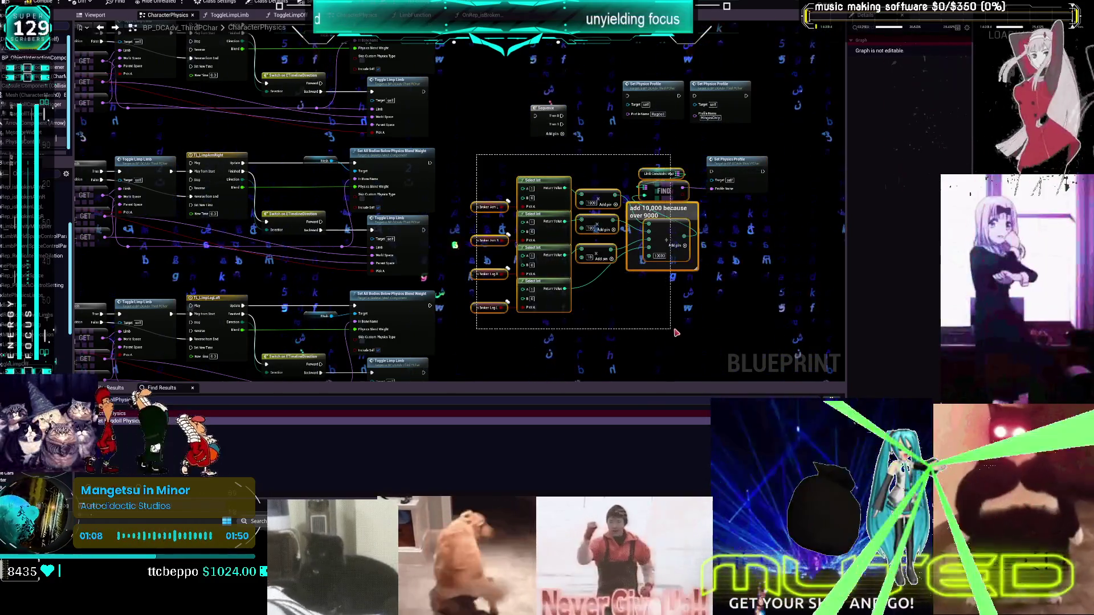
right_click(667, 235)
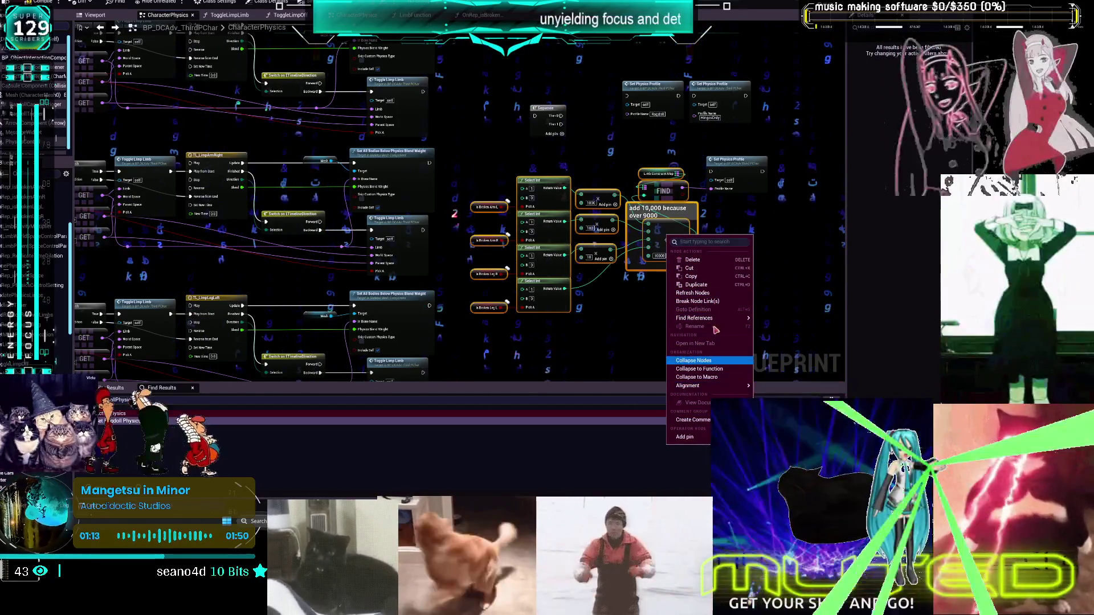
Collapse the Select nodes and comment into a New Function node beside Set Physics Profile, marked Pure
click(771, 226)
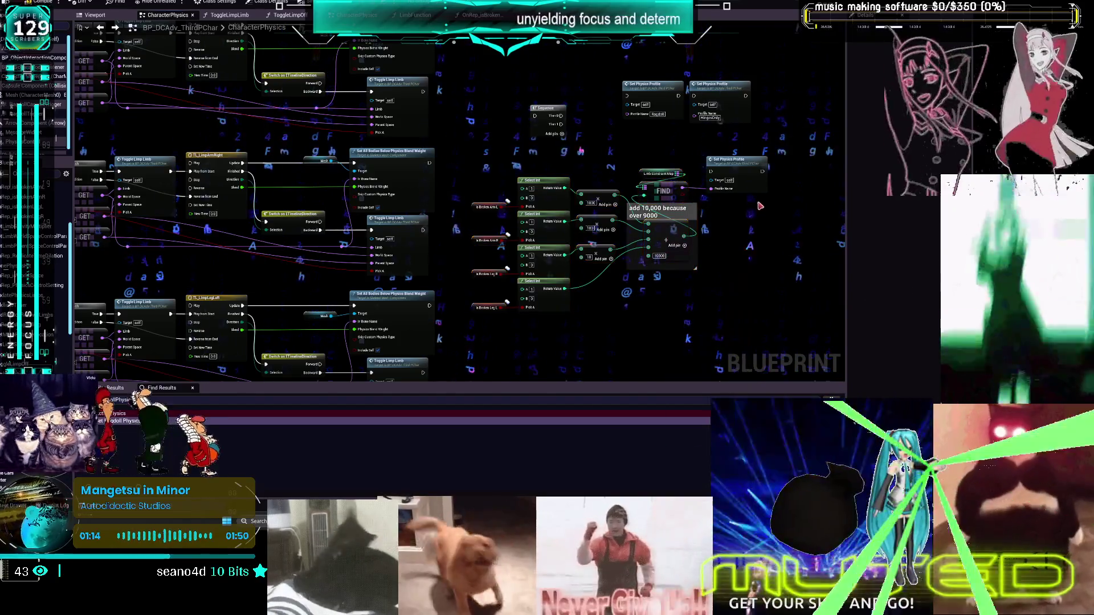
drag(747, 173, 756, 173)
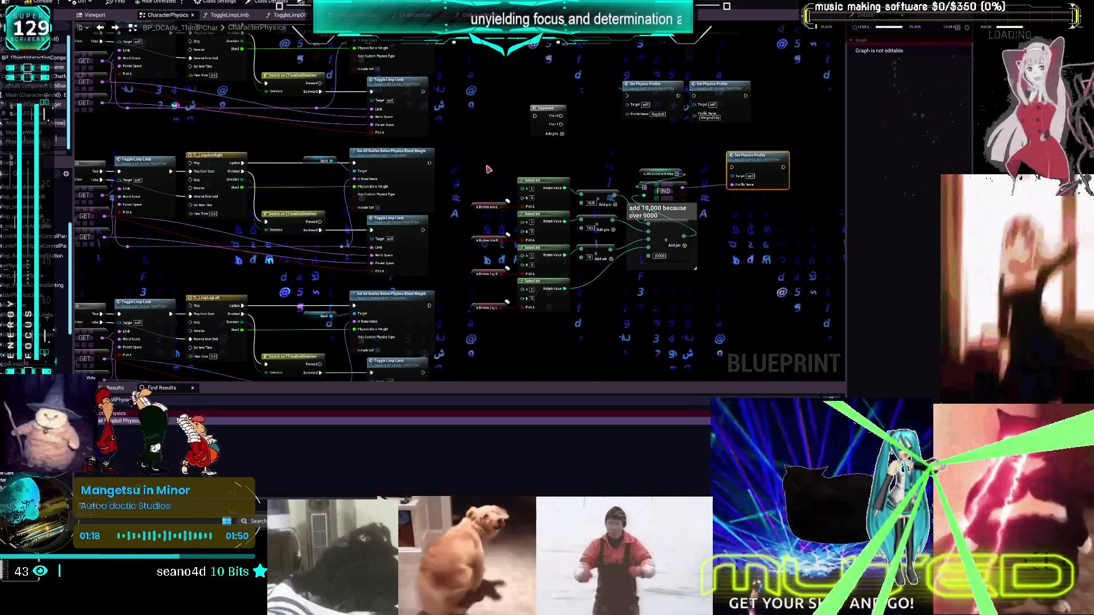
drag(487, 167, 710, 356)
right_click(665, 221)
right_click(664, 191)
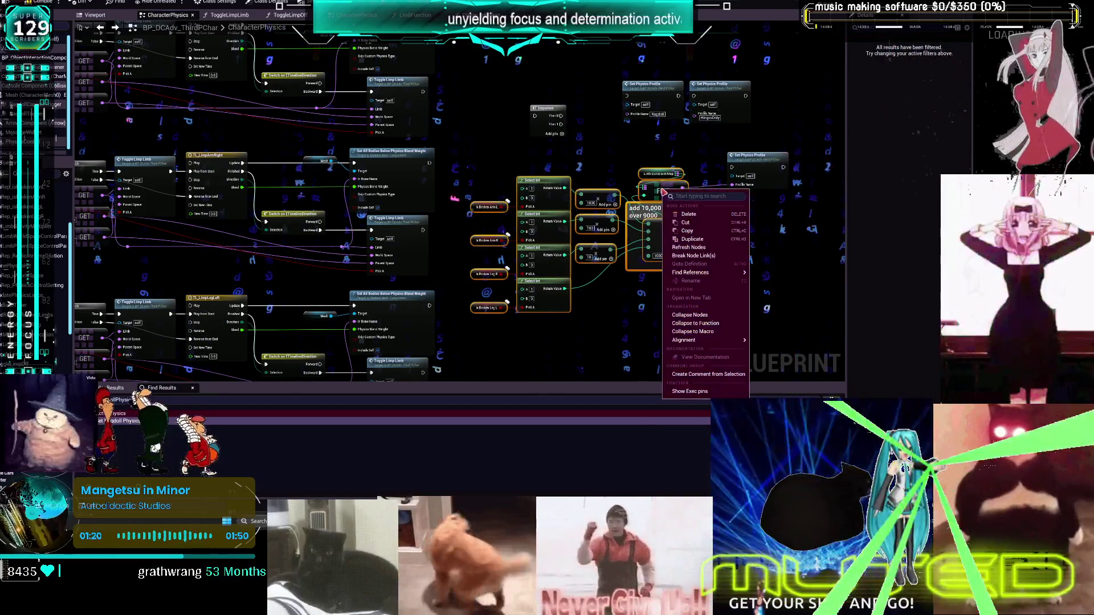
click(696, 324)
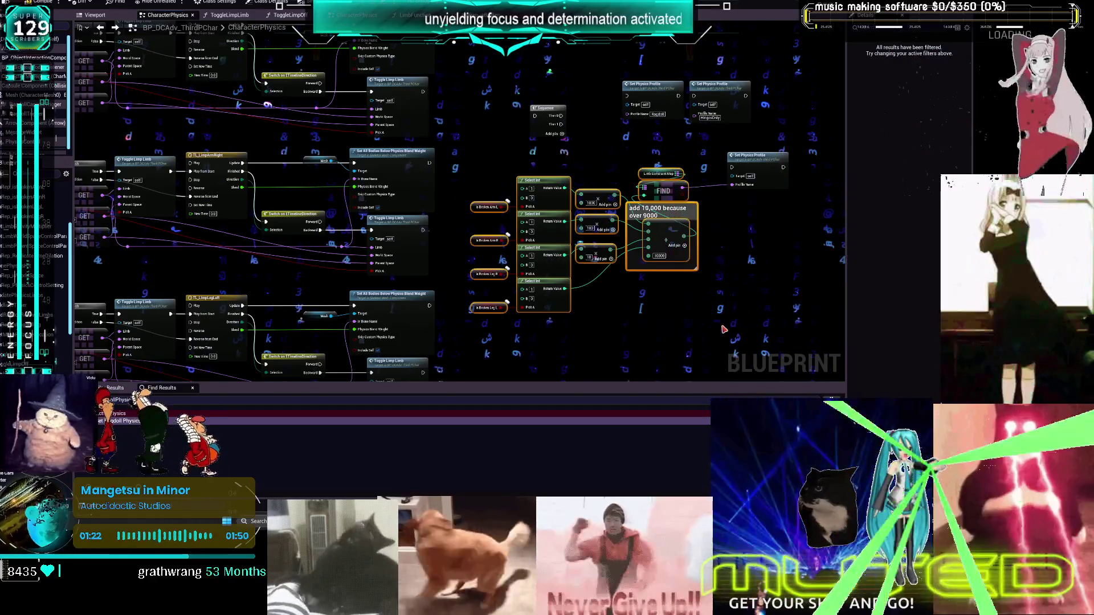
drag(569, 223, 595, 179)
click(916, 94)
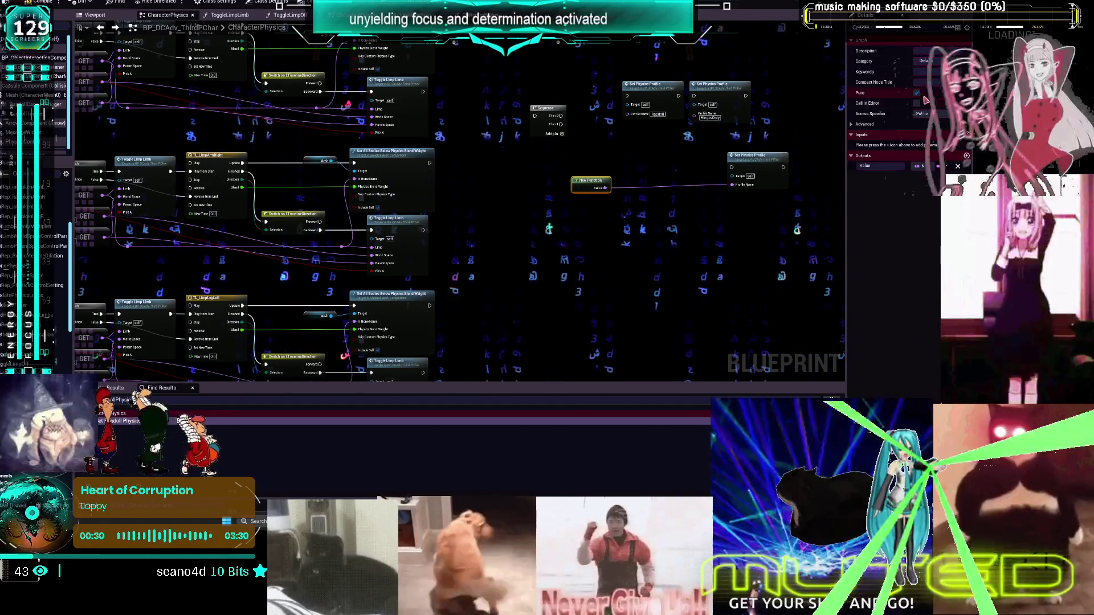
key(F7)
Add a Random Integer node via a 'random int' search and place it below the New Function
drag(600, 181, 596, 173)
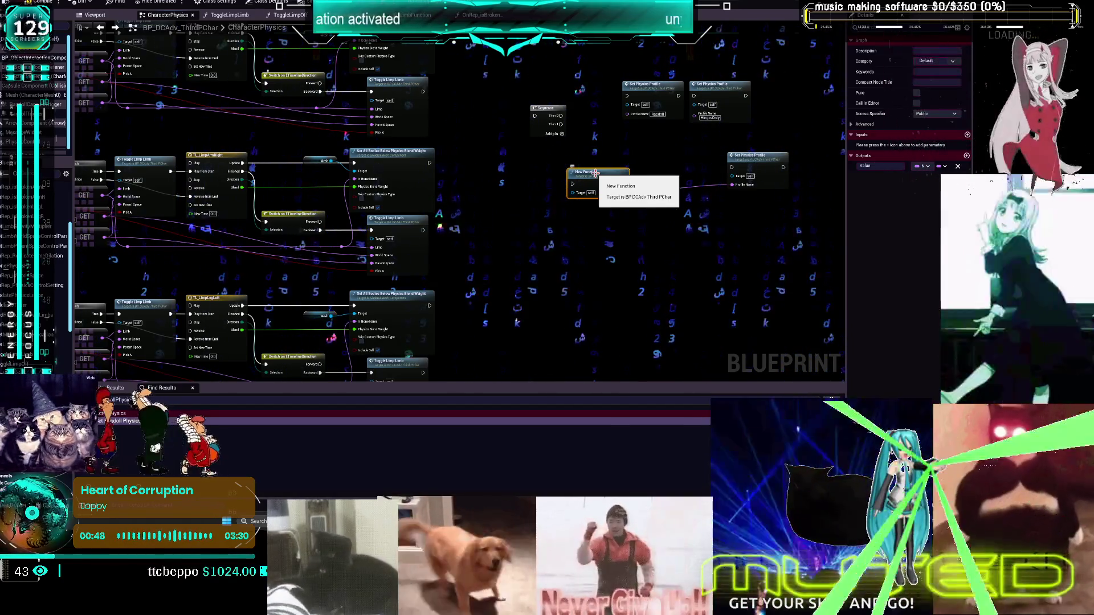
right_click(621, 252)
text(get rando)
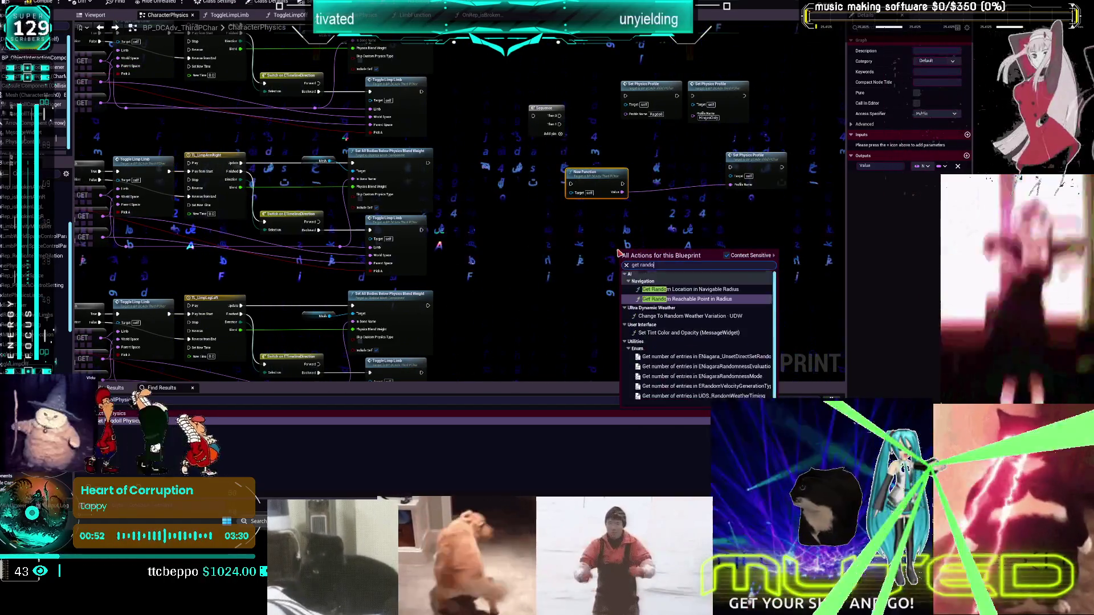
text(m float)
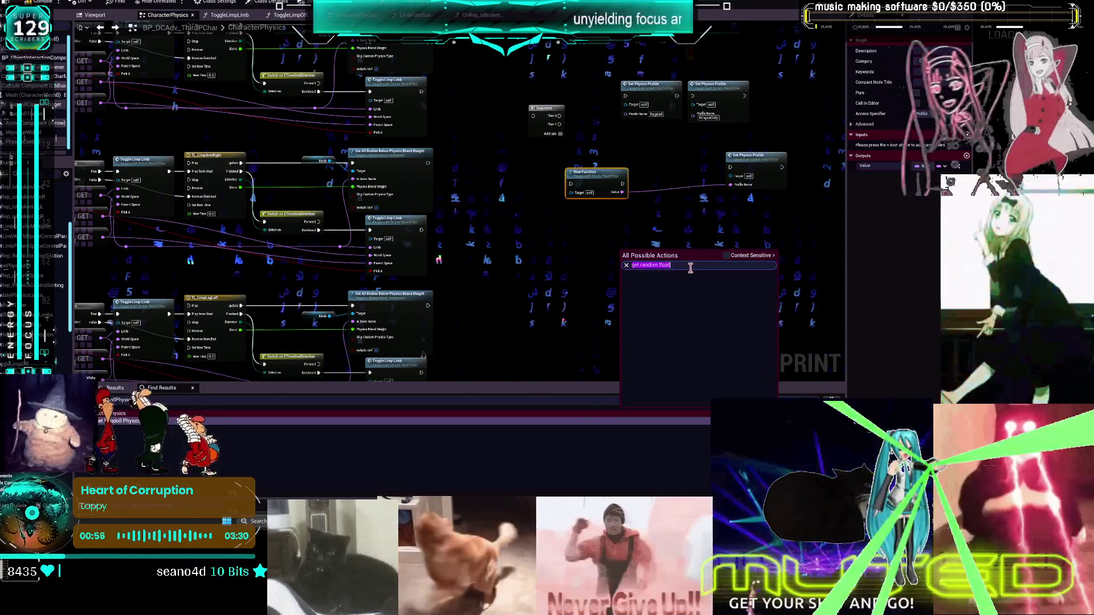
key(BackSpace)
text(get random)
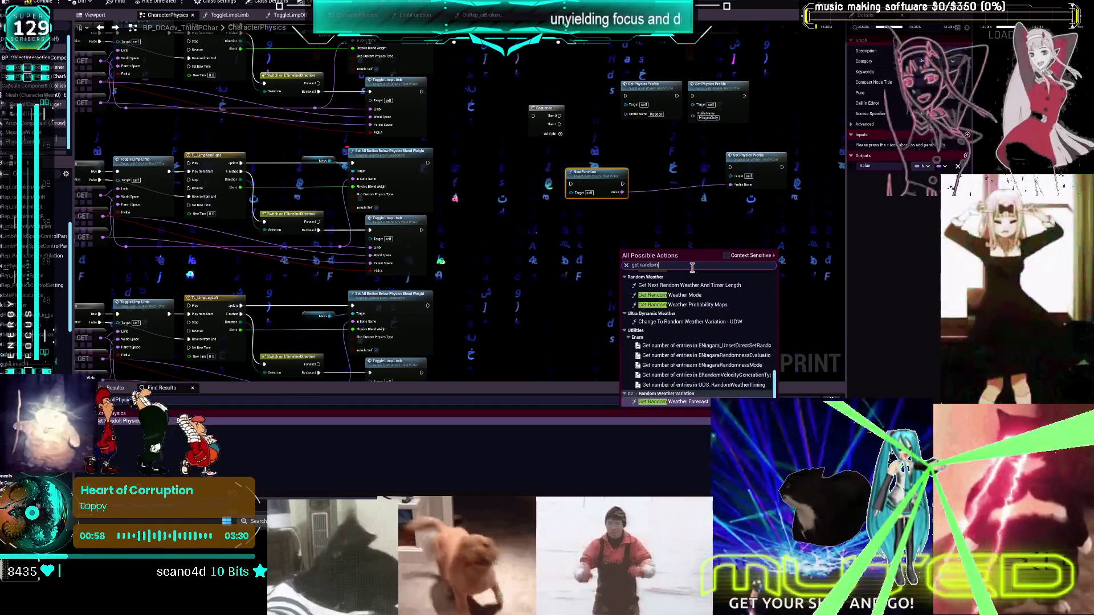
text( range)
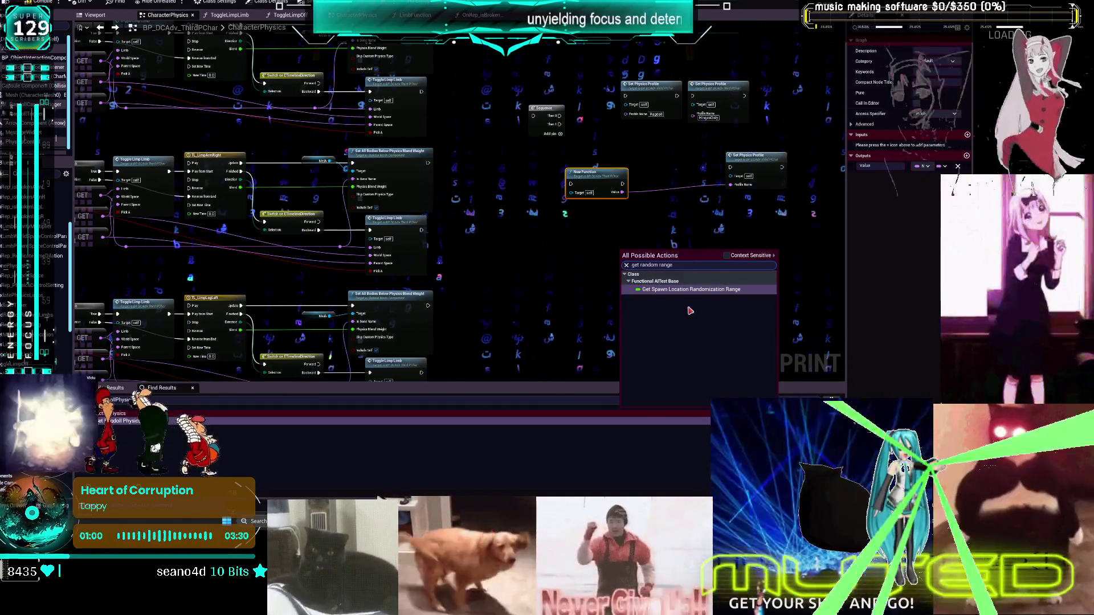
key(BackSpace)
key(BackSpace)
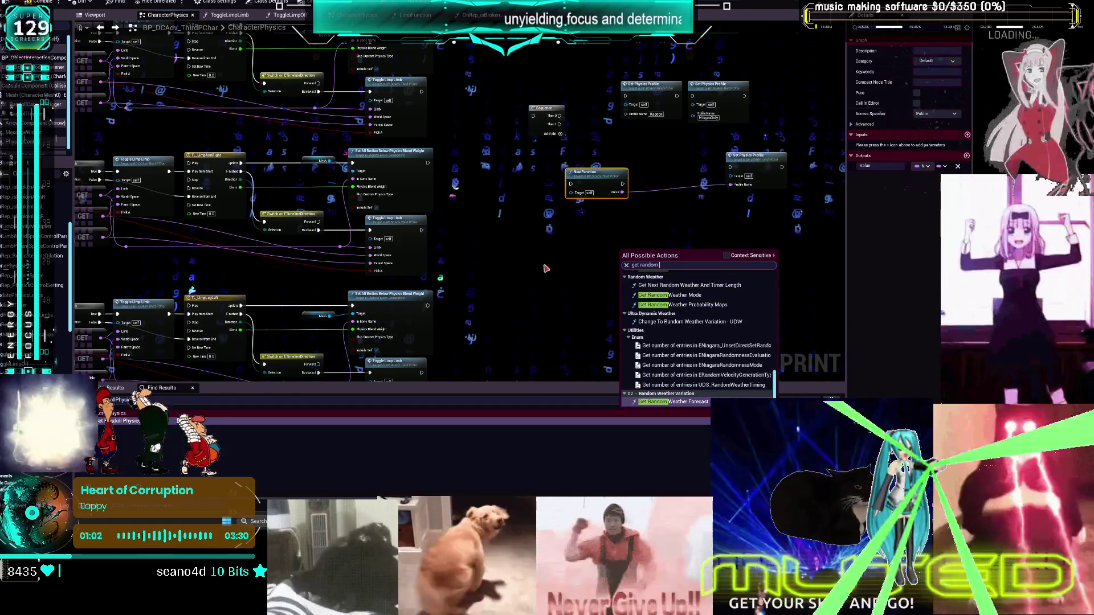
scroll(712, 337, up, 3)
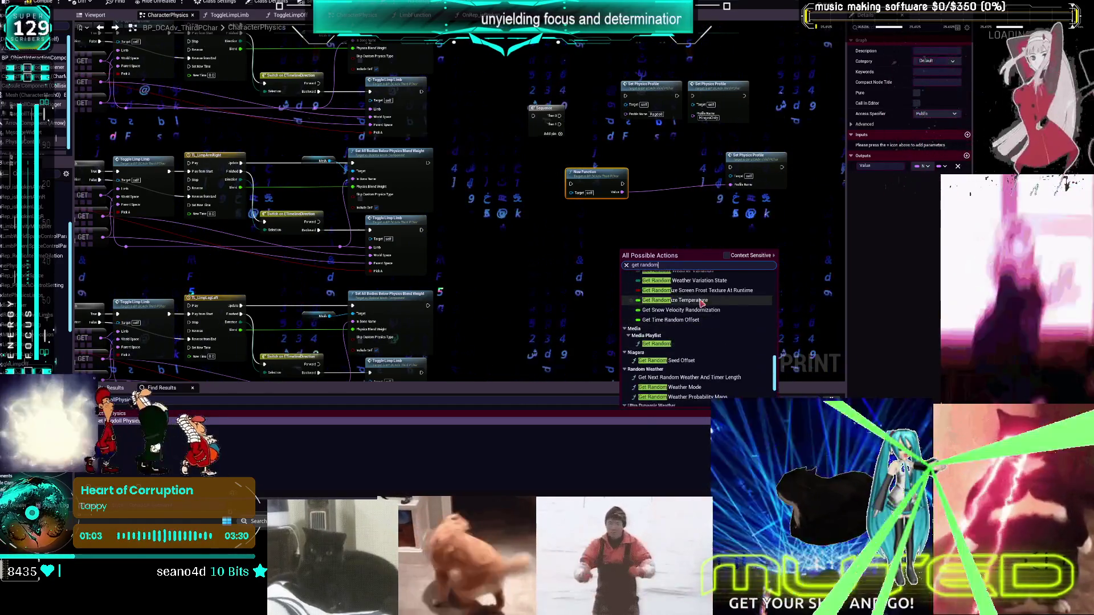
key(ctrl+a)
text(random int)
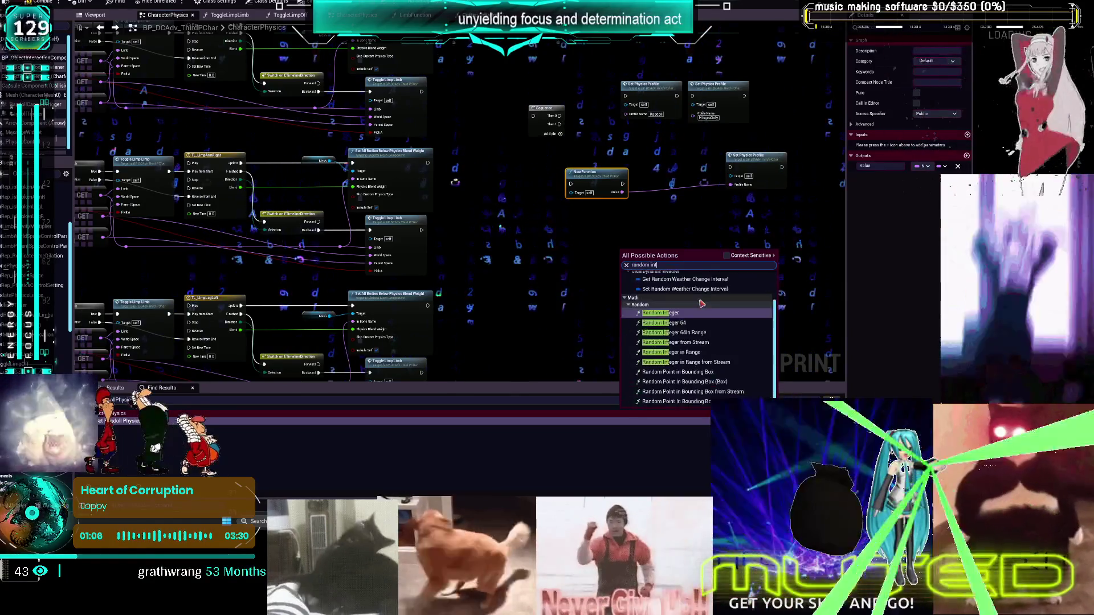
click(687, 317)
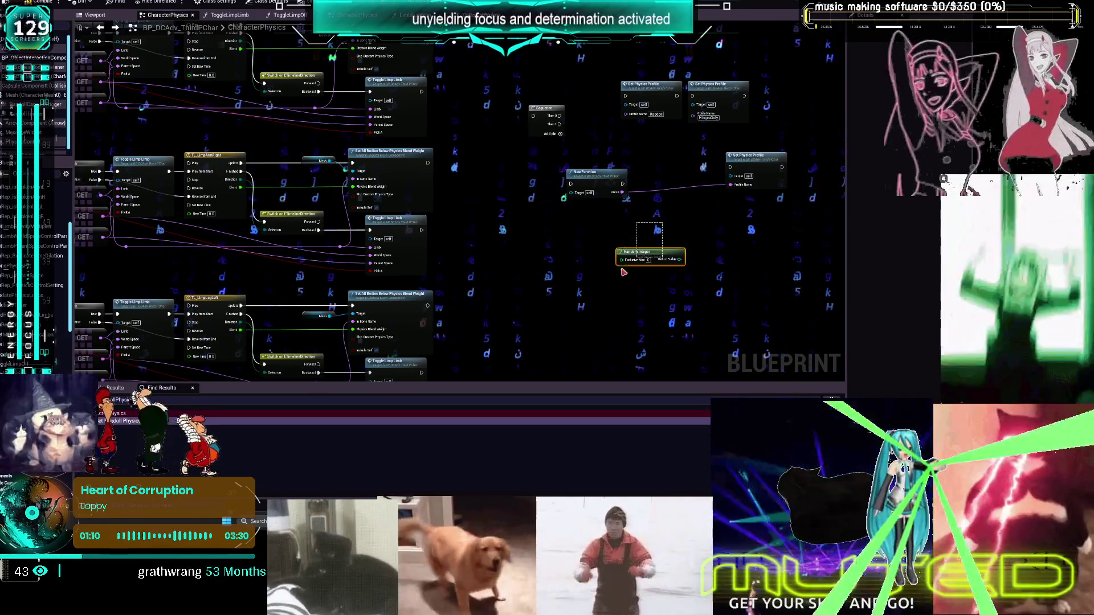
drag(656, 250, 589, 232)
Expand the New Function's Advanced settings and open the NewFunction graph
click(596, 181)
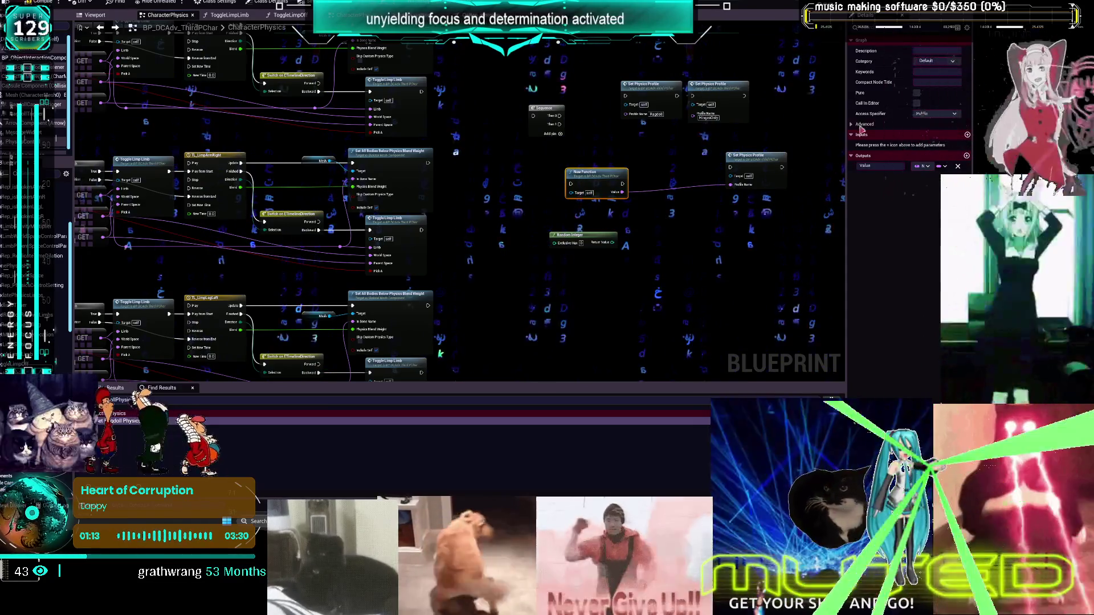
click(854, 125)
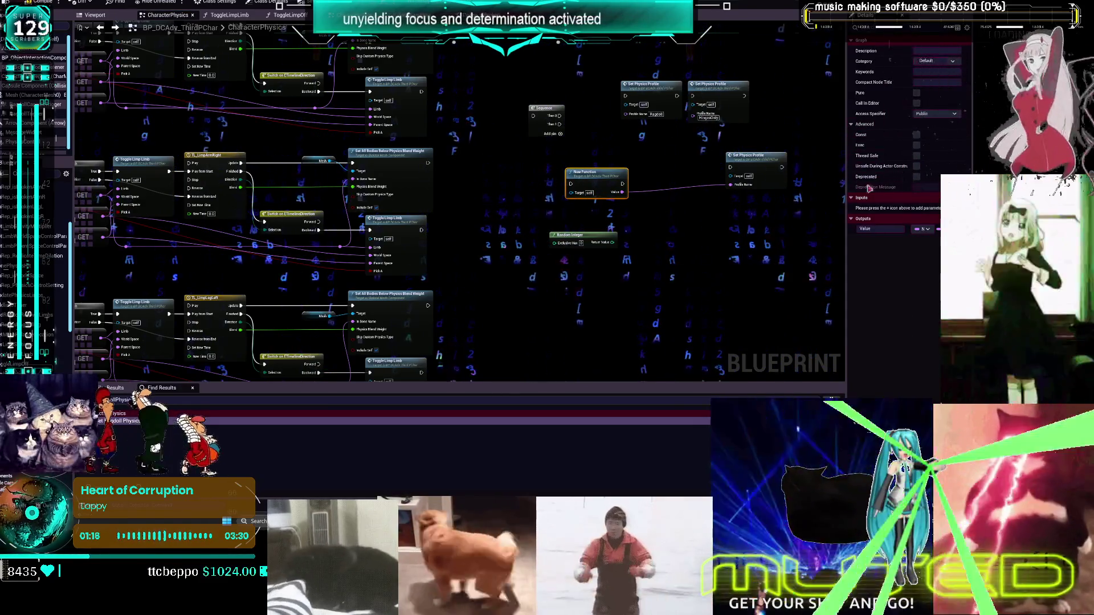
double_click(607, 174)
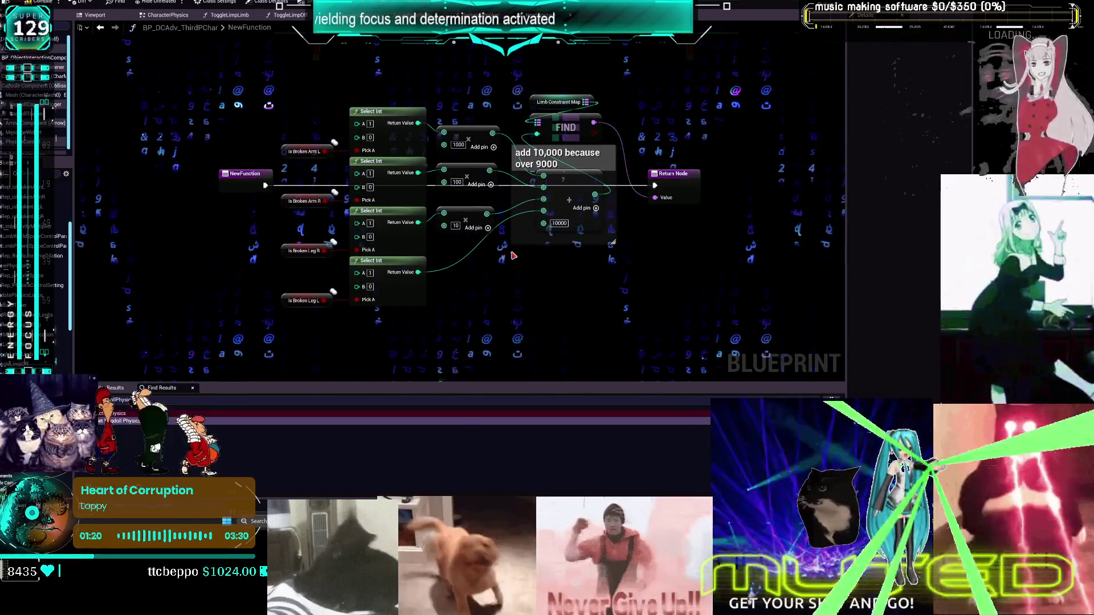
click(243, 173)
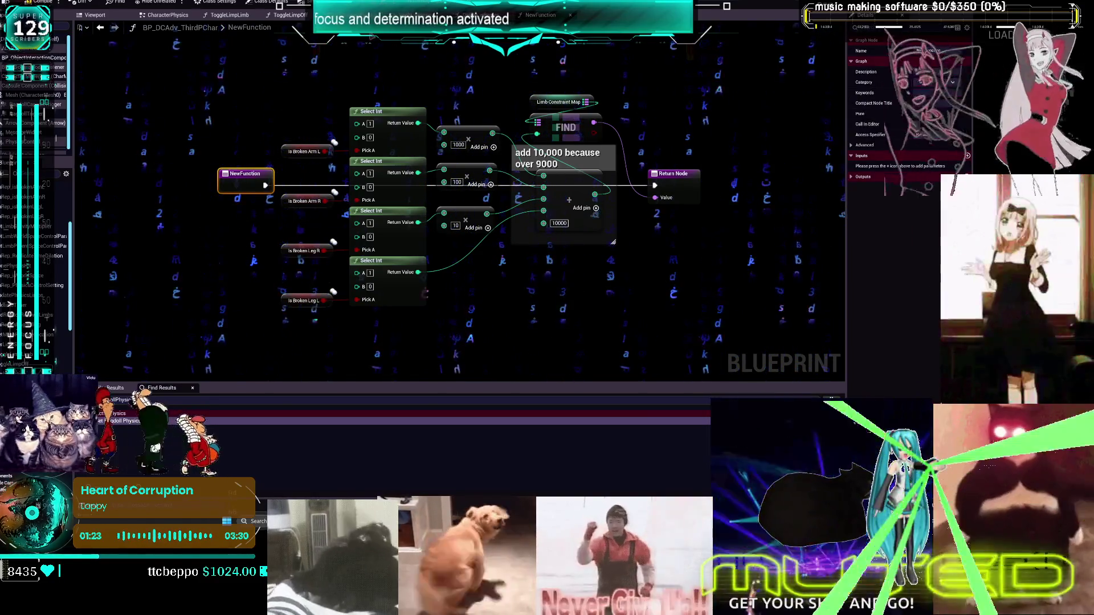
click(101, 28)
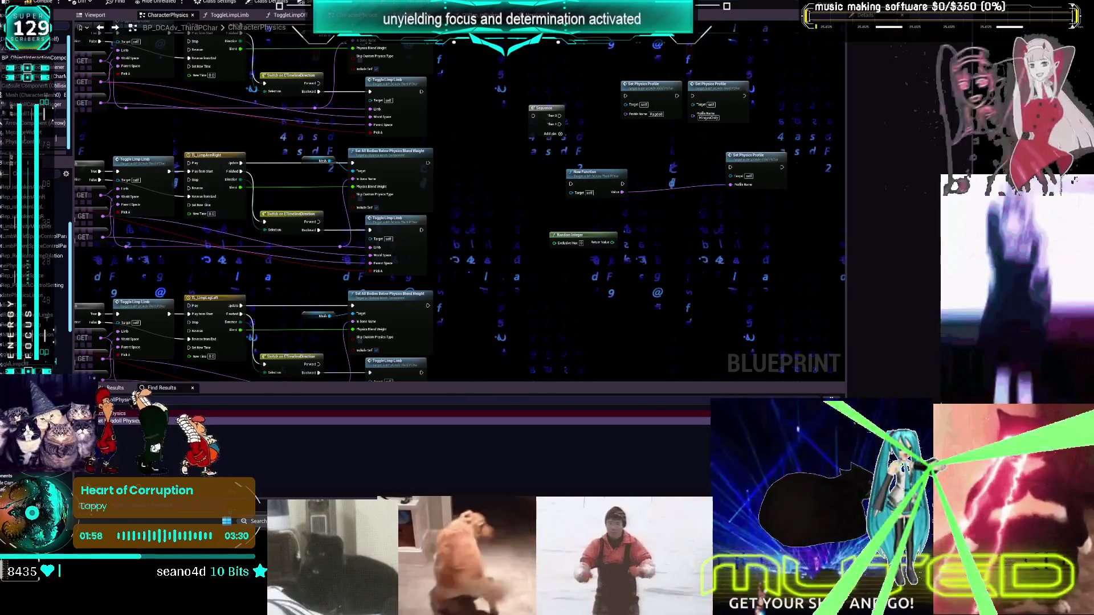
double_click(593, 180)
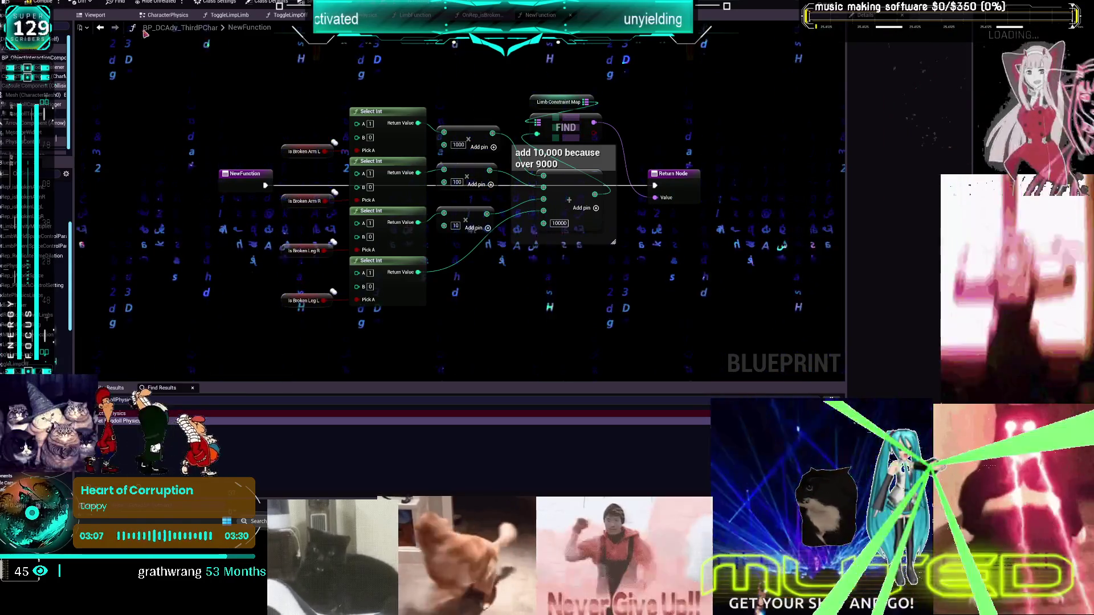
click(100, 27)
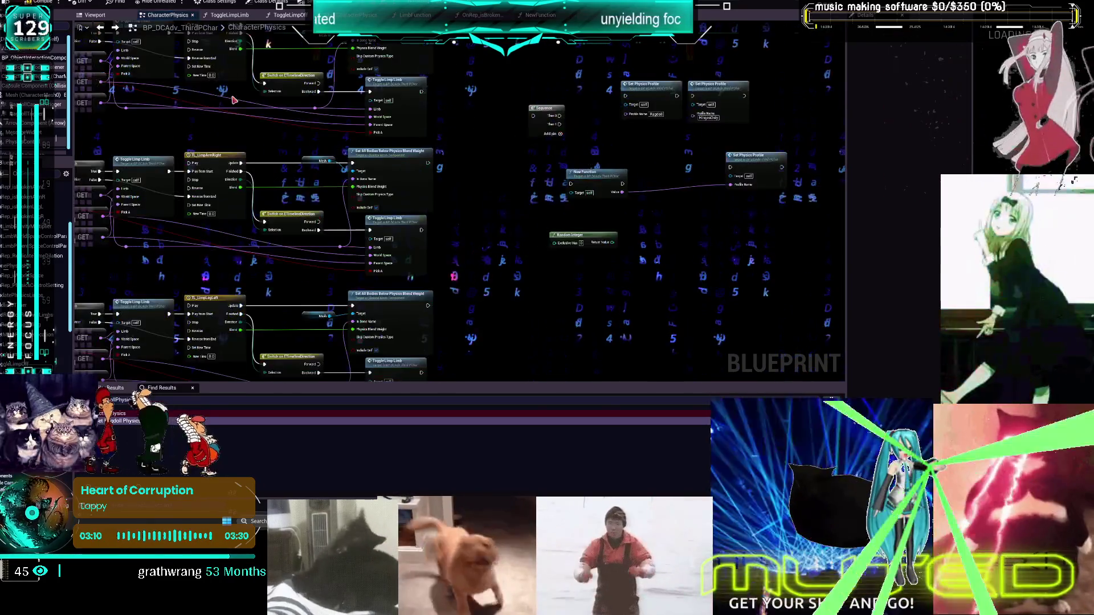
click(563, 234)
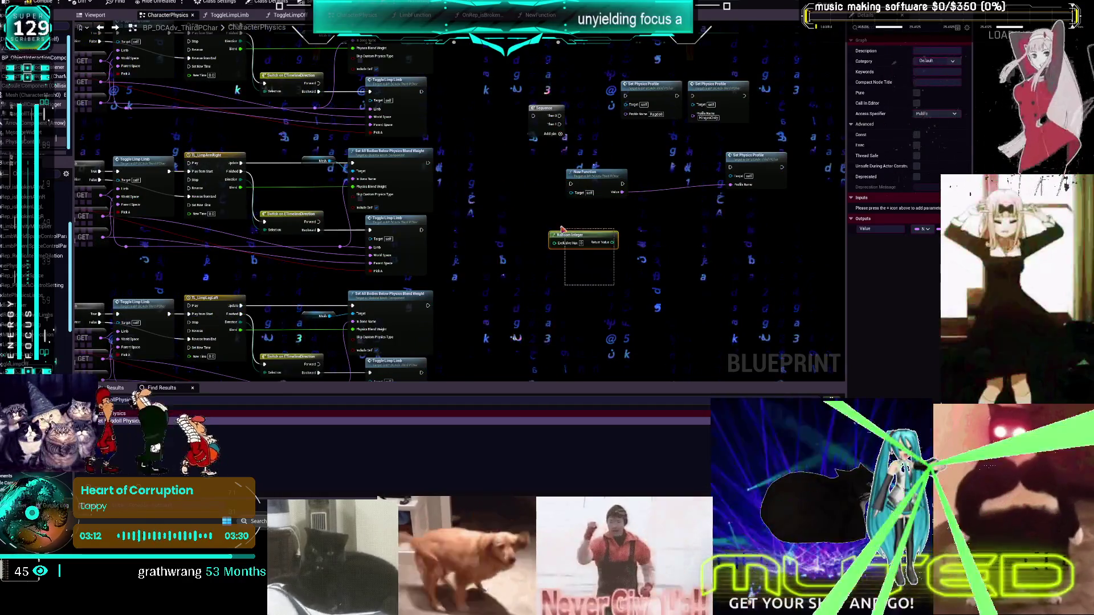
Delete Random Integer, make New Function pure, and describe it 'Settingthe body and then get the physics profi'
key(Delete)
click(596, 173)
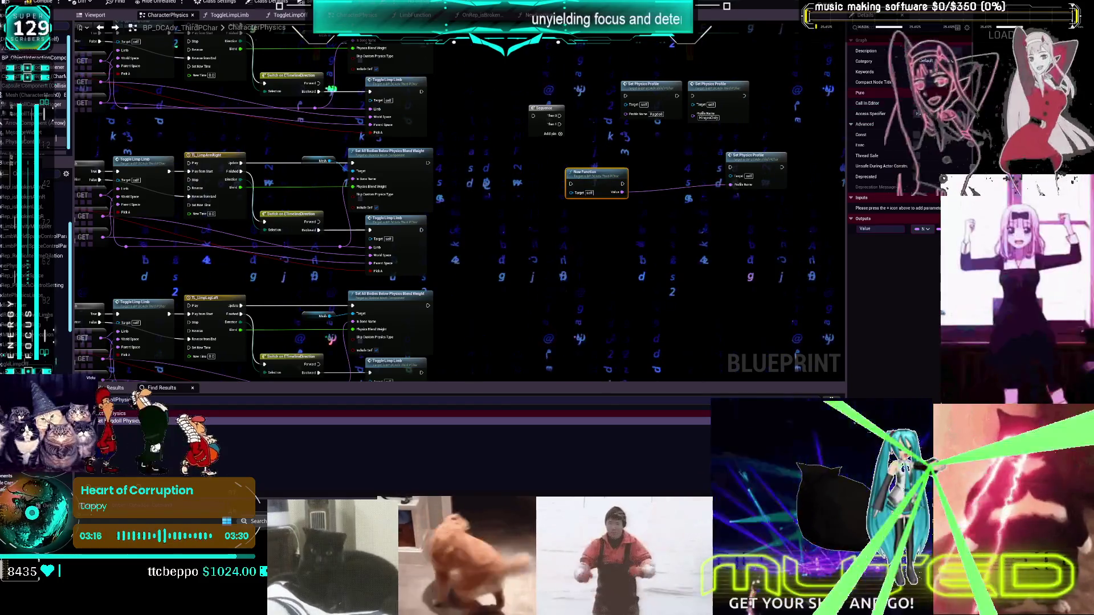
click(916, 93)
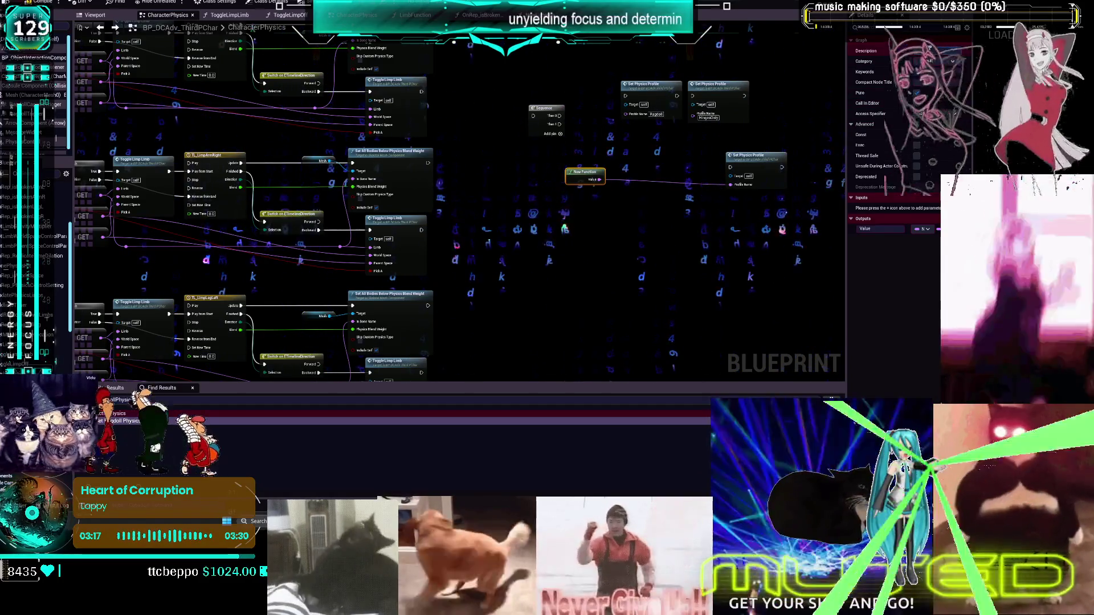
text(Setting)
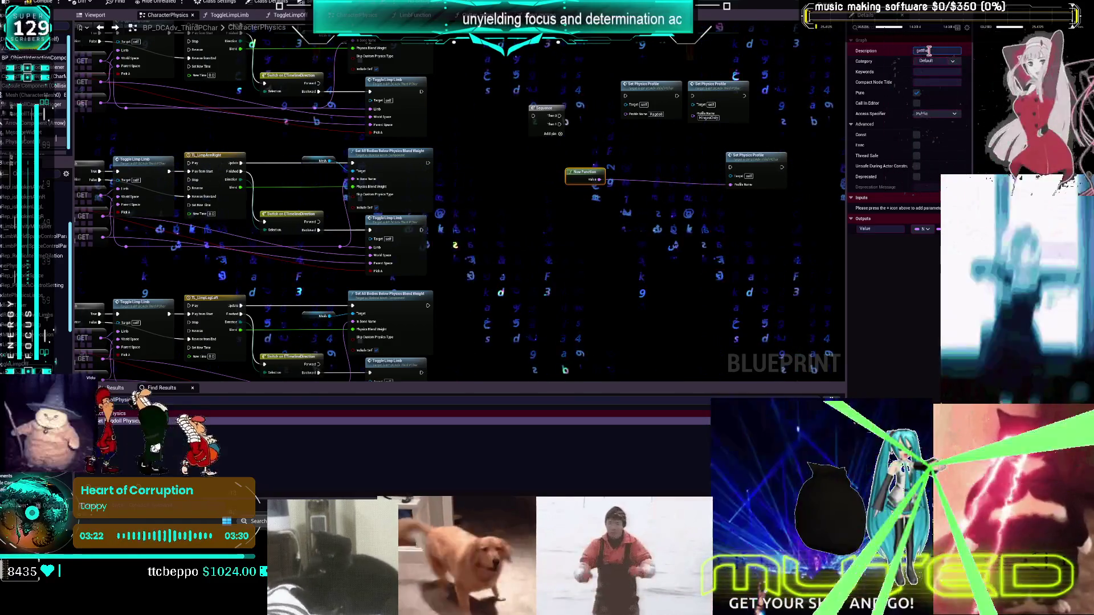
text(the body and then get the)
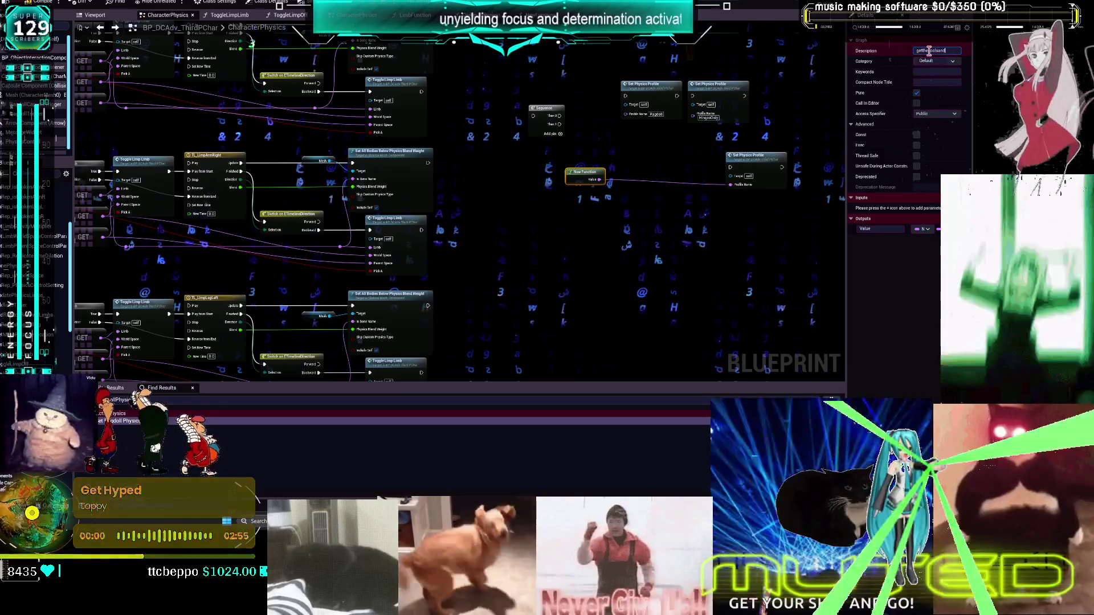
text( p)
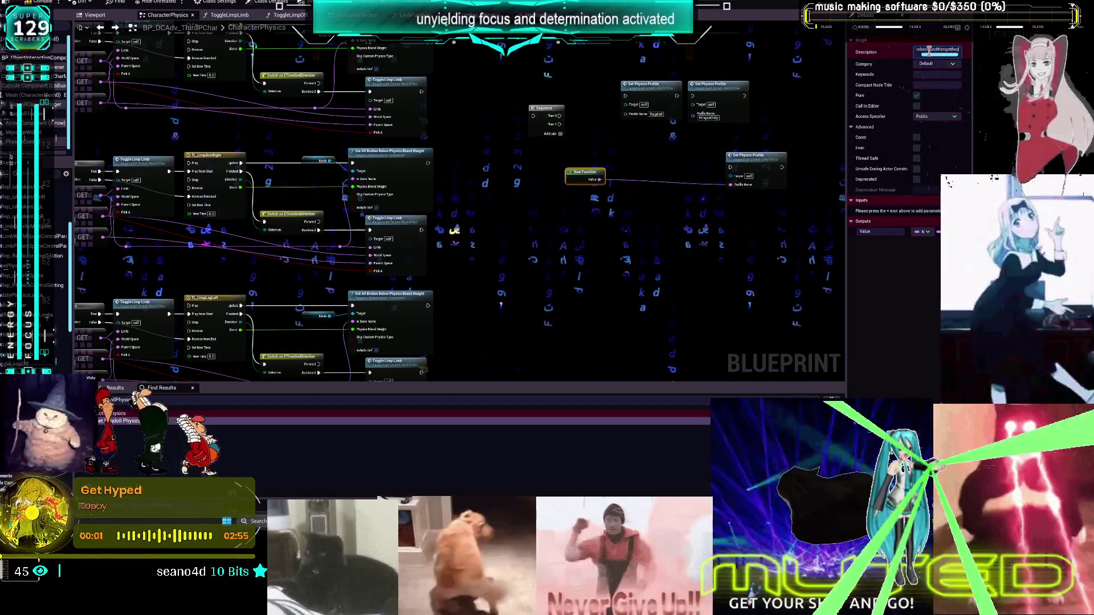
text(hysics)
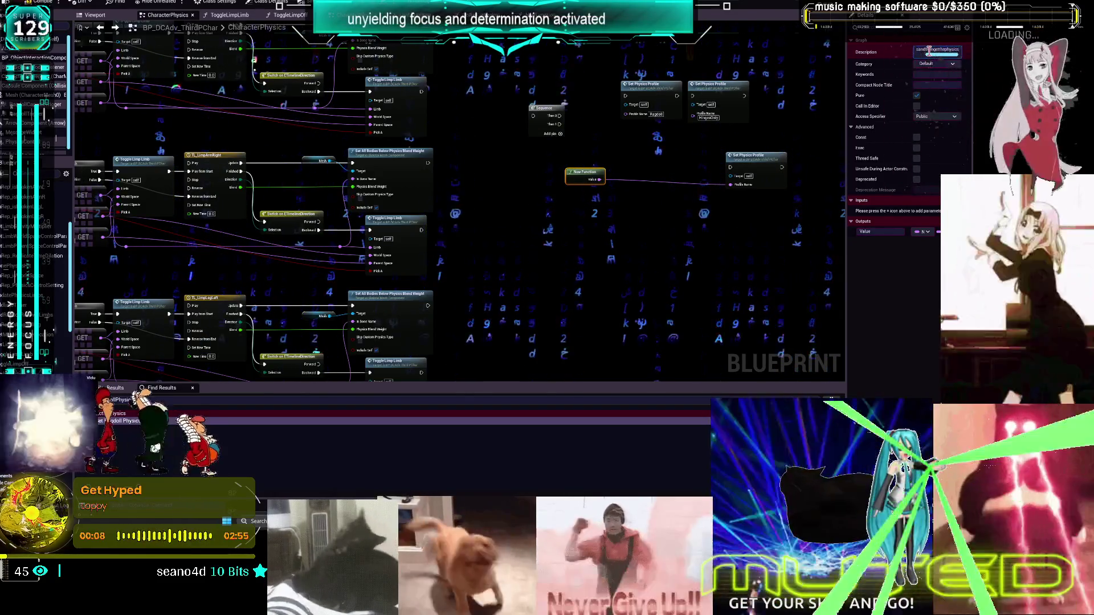
text( profi)
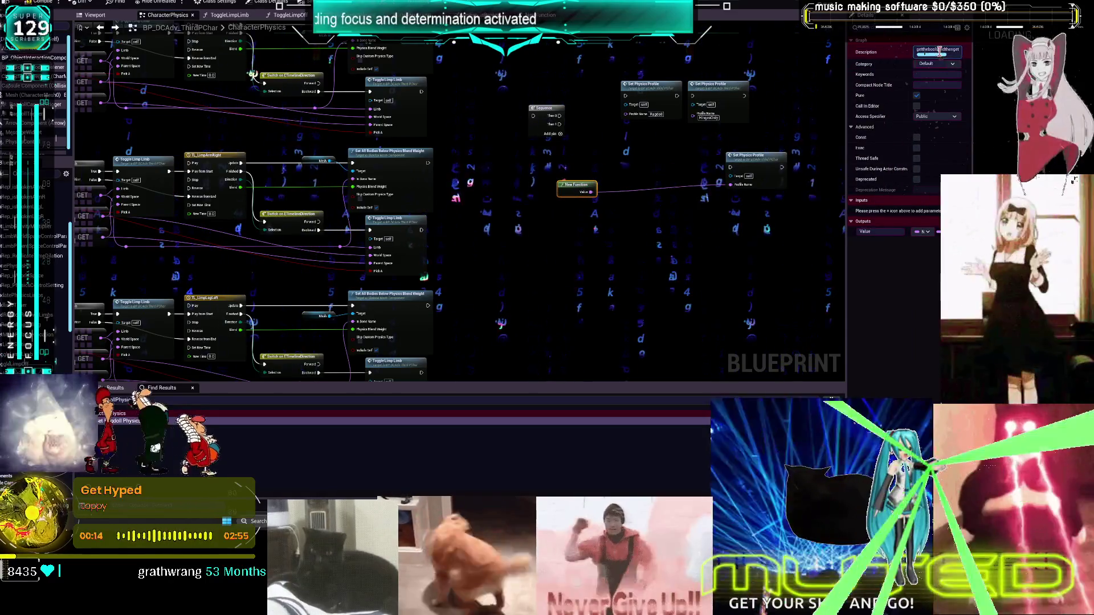
scroll(813, 147, up, 2)
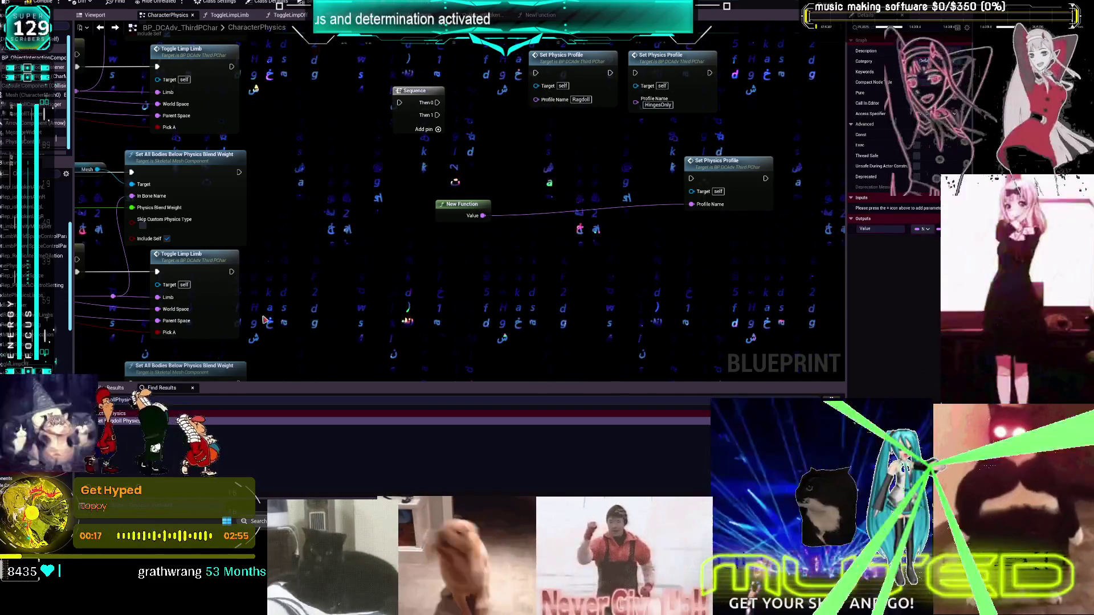
text(Gettheboolsandthegetthephysicsprofile)
Commit the Getthebooolsandthengetthephysicsprofile function name and move its node further left
key(Return)
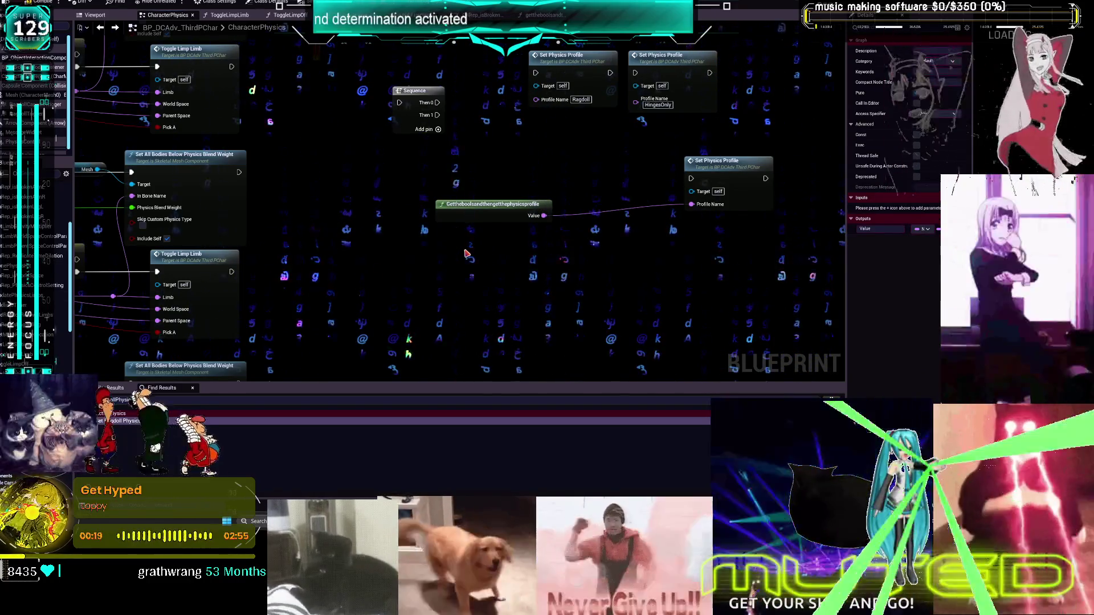
drag(491, 212, 442, 211)
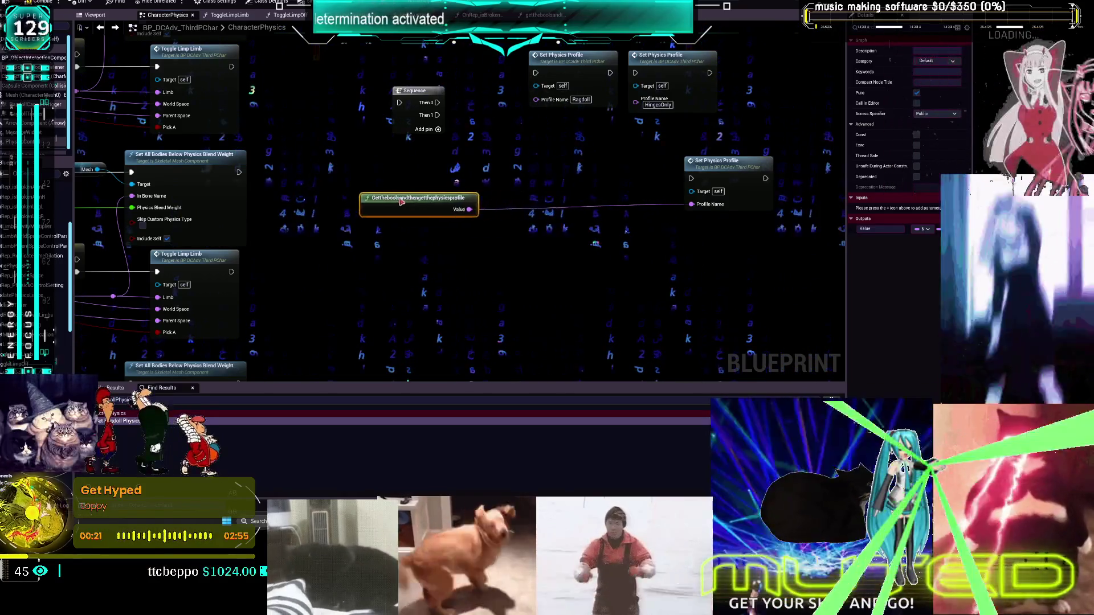
scroll(443, 211, down, 3)
mouse_move(549, 181)
mouse_down()
mouse_move(491, 184)
mouse_move(569, 227)
mouse_move(561, 196)
mouse_move(564, 238)
mouse_move(583, 217)
mouse_move(582, 243)
mouse_move(615, 237)
mouse_move(548, 246)
mouse_up()
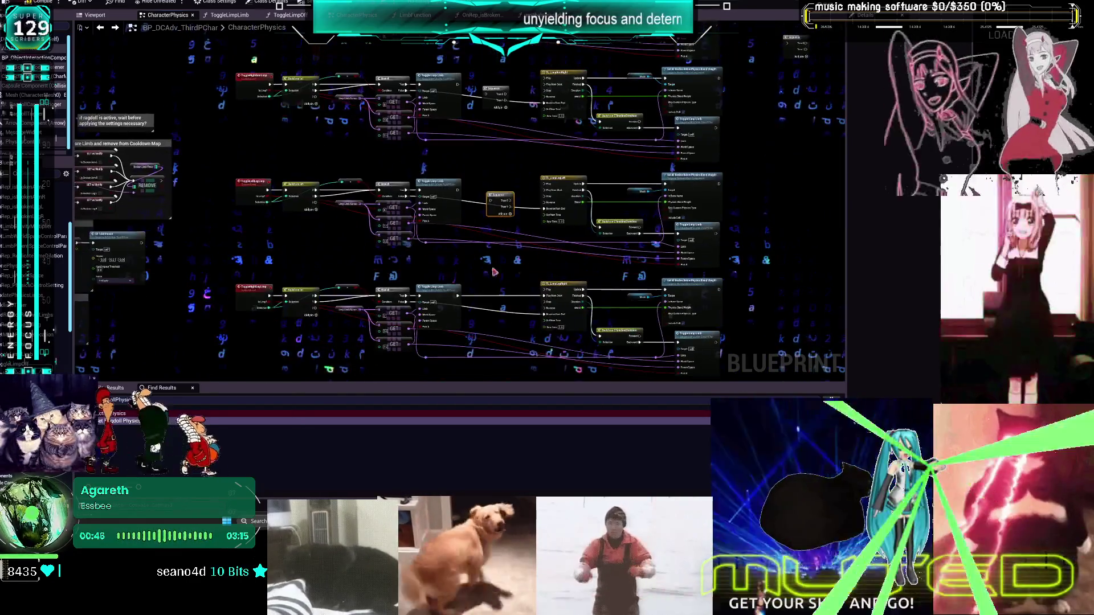
Paste a Sequence node into the third limb row after Toggle Limp Limb
key(ctrl+v)
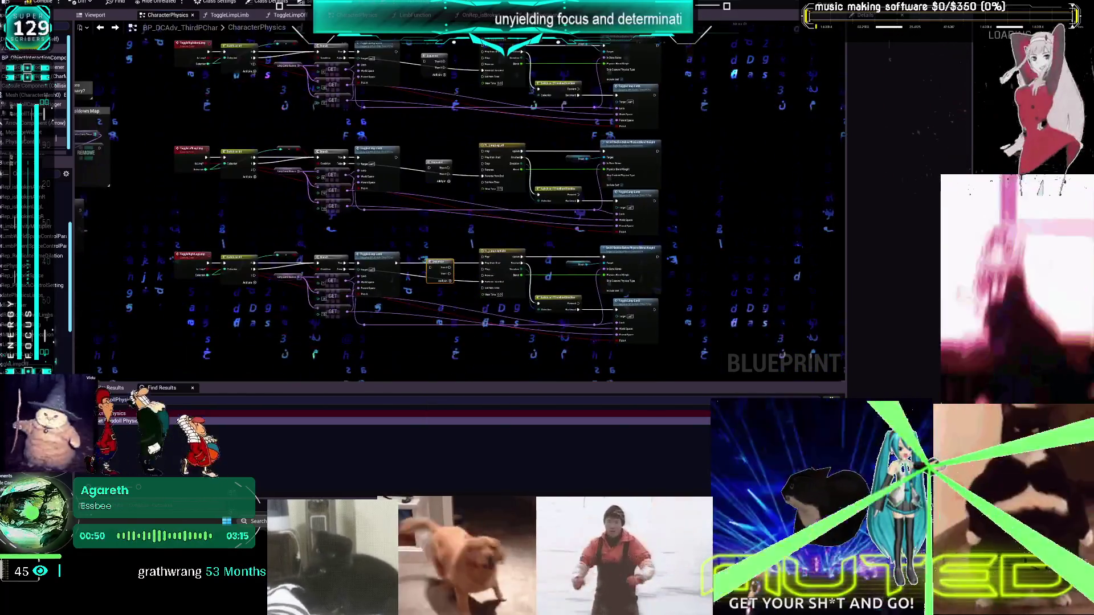
drag(500, 399, 501, 308)
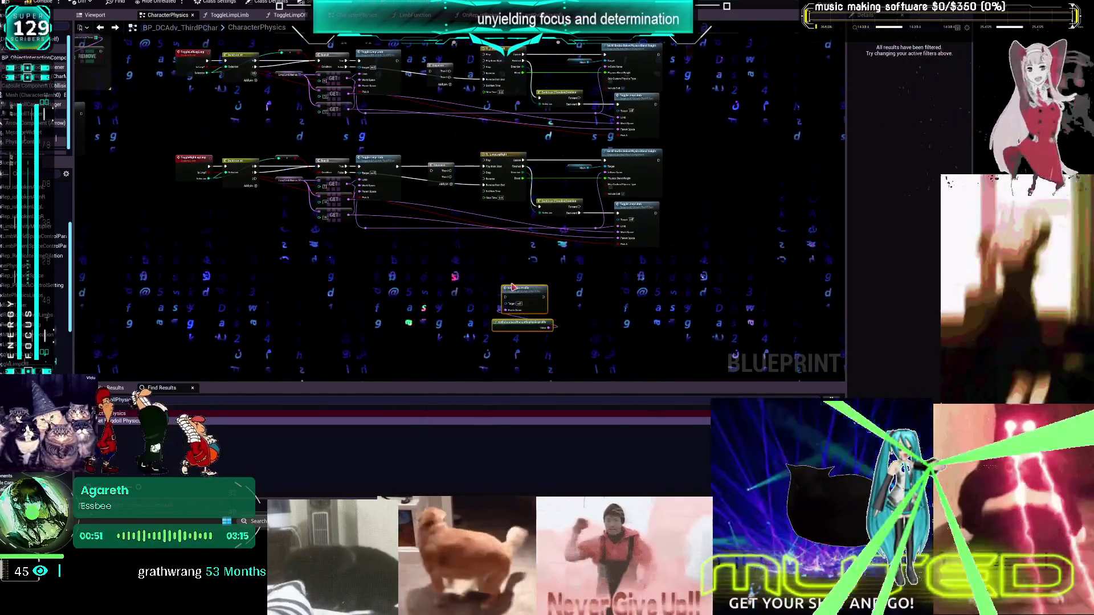
scroll(450, 183, up, 3)
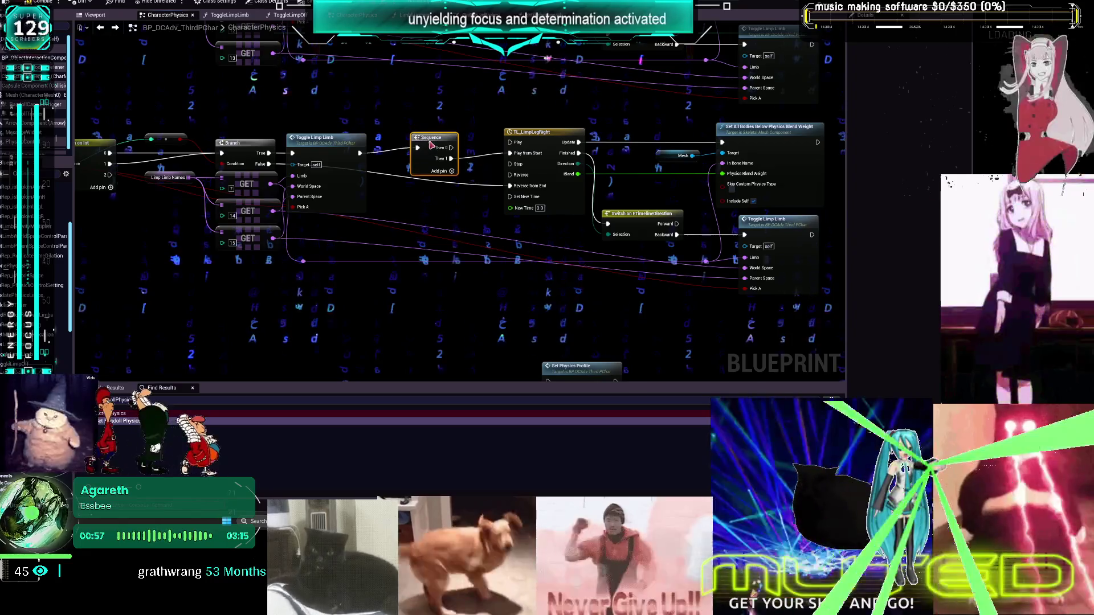
Connect the limb rows' Sequence Then outputs to the Set Physics Profile node's exec input
drag(501, 315, 538, 278)
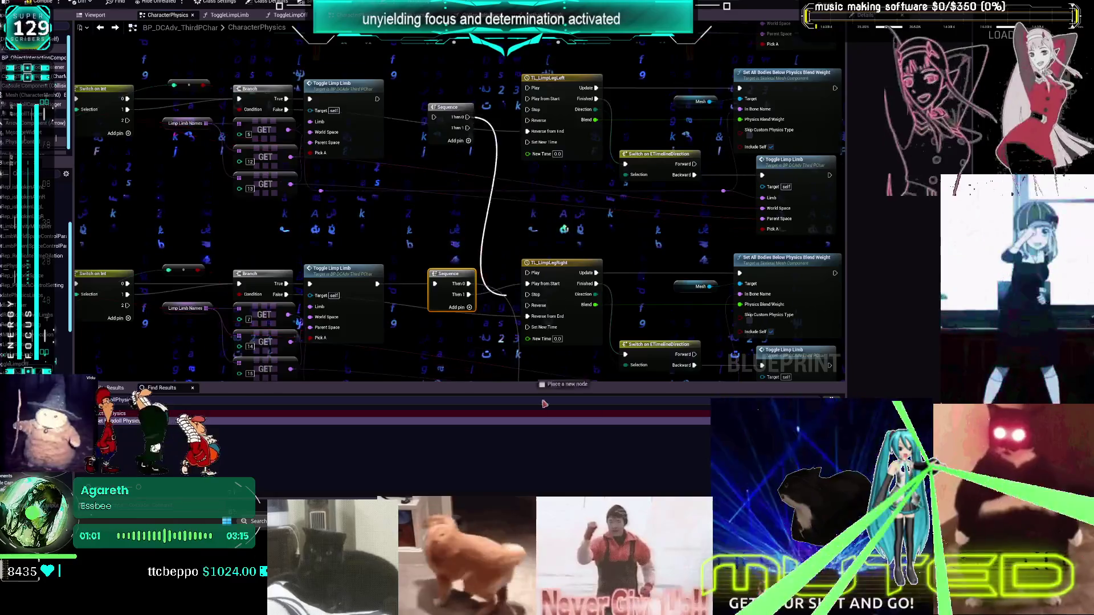
drag(544, 404, 566, 264)
drag(530, 168, 517, 244)
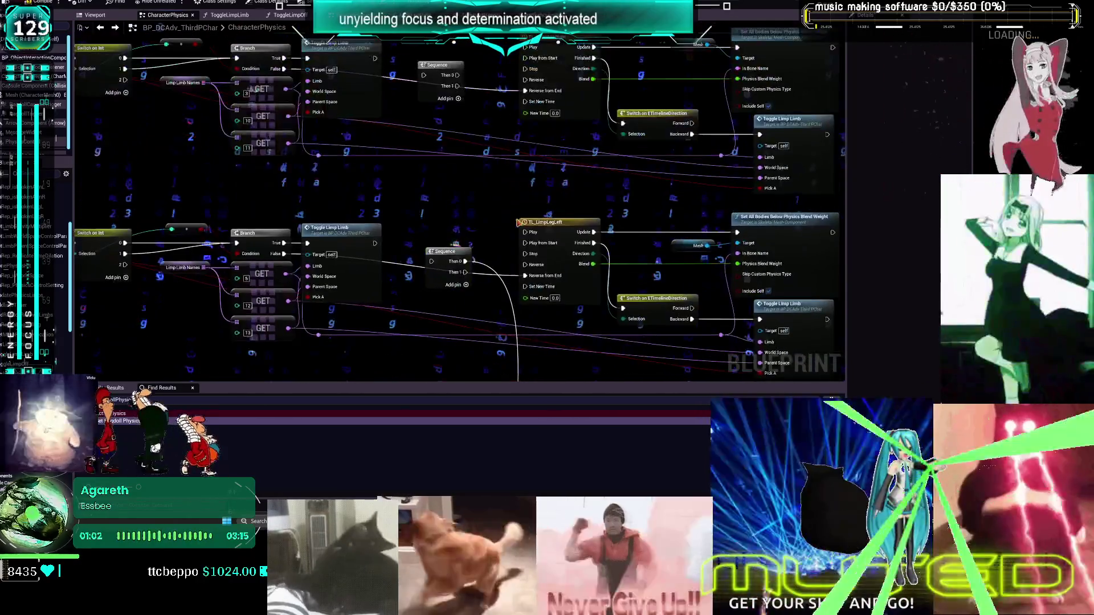
mouse_move(513, 412)
mouse_down()
mouse_move(557, 356)
mouse_move(513, 188)
mouse_up()
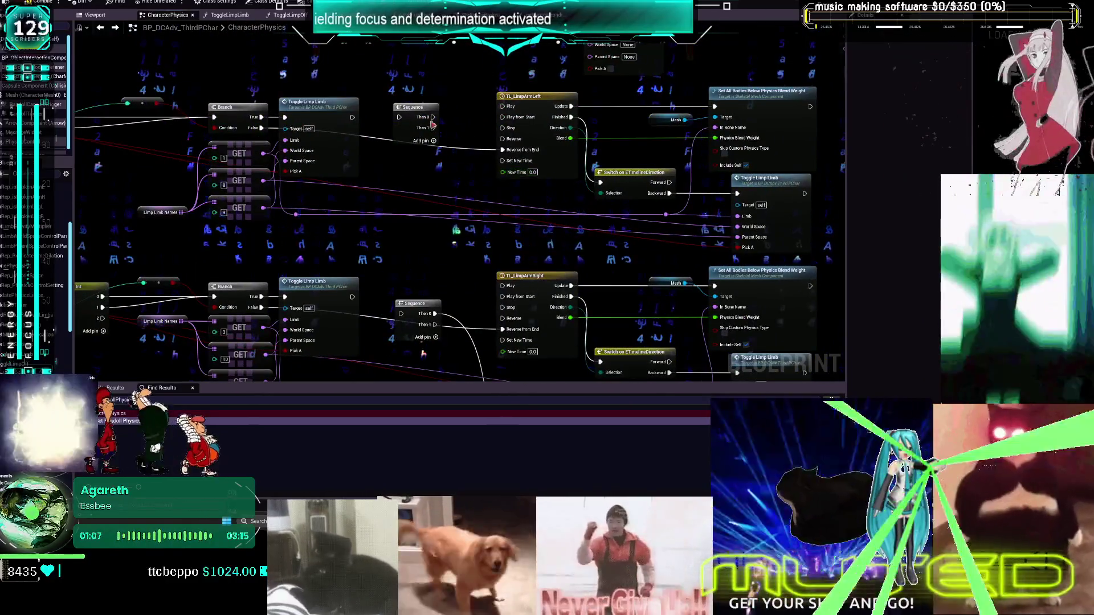
drag(432, 118, 455, 354)
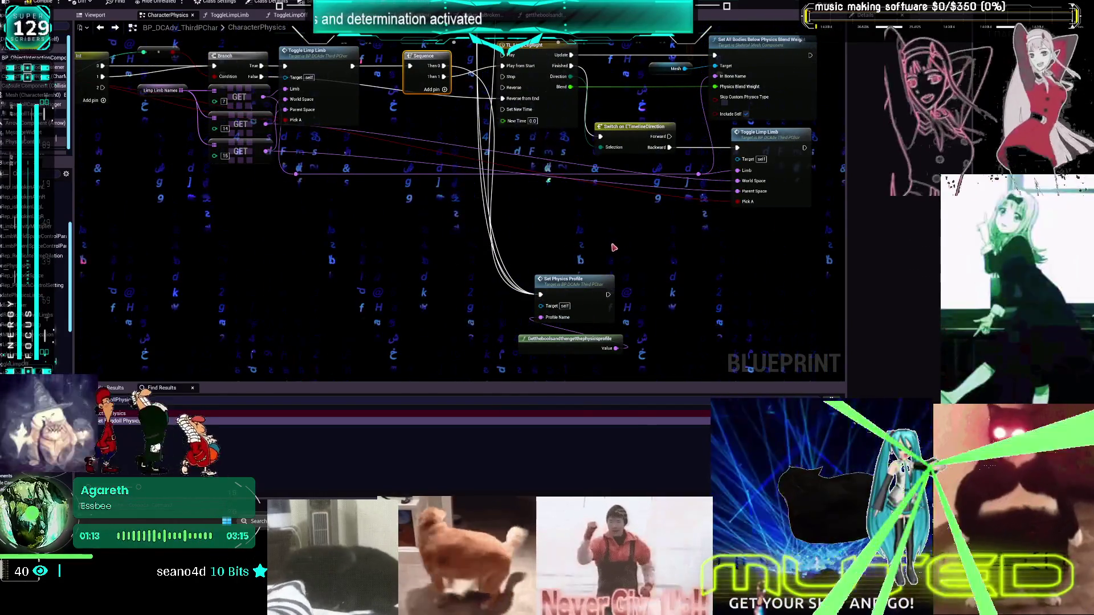
double_click(575, 280)
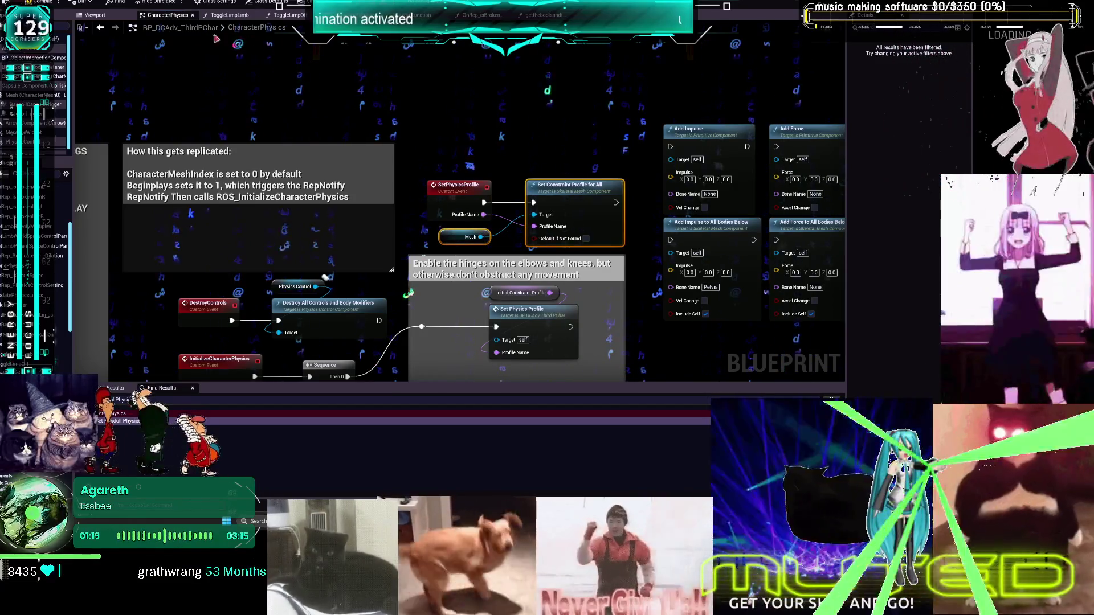
click(100, 27)
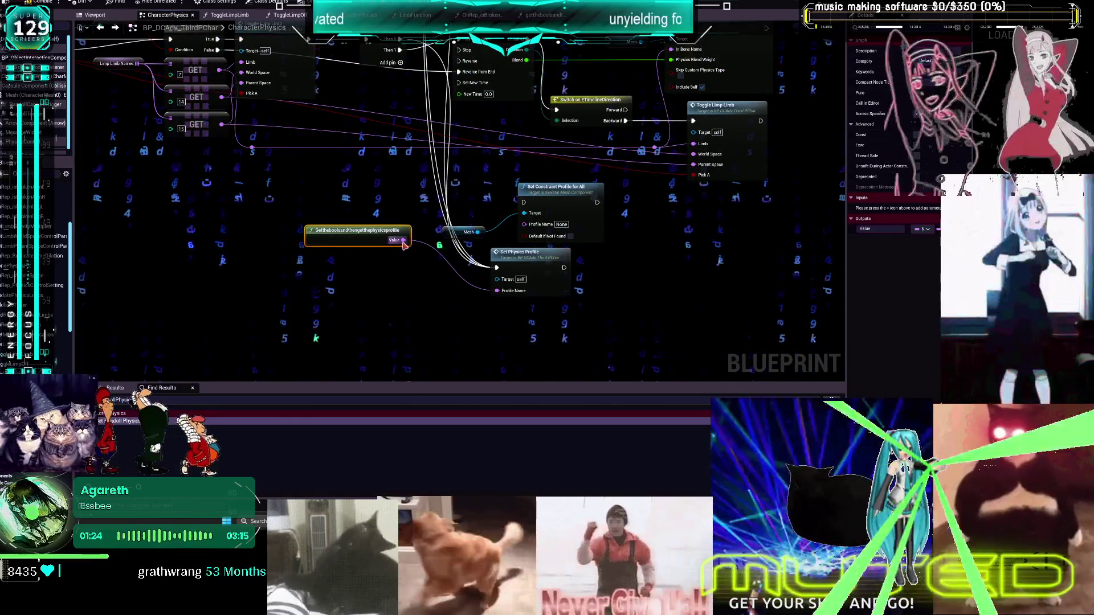
double_click(522, 258)
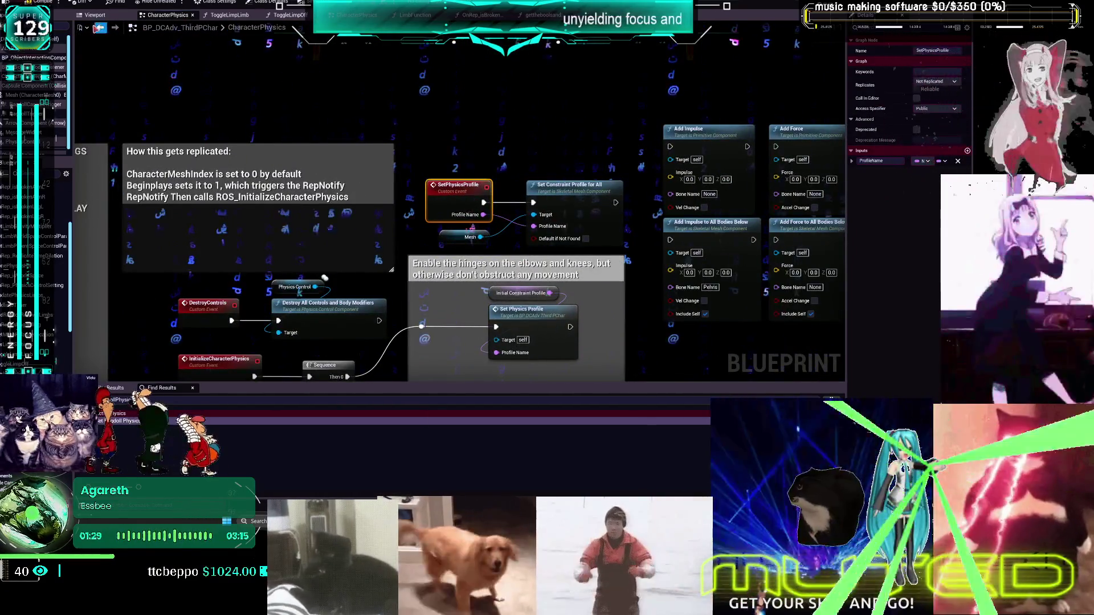
click(100, 28)
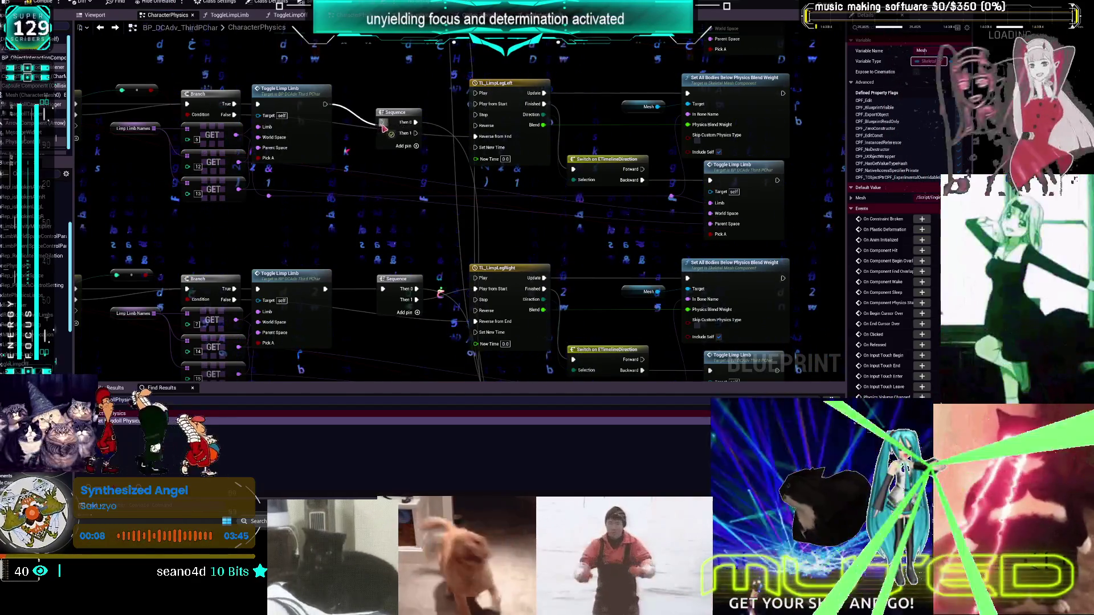
scroll(401, 234, down, 5)
scroll(402, 234, up, 5)
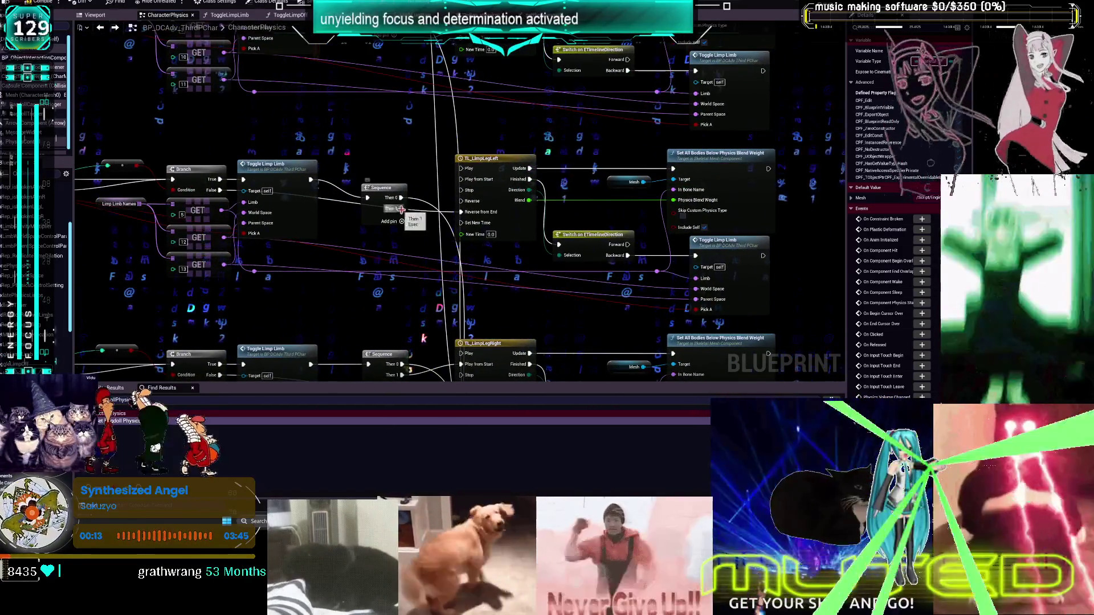
scroll(404, 197, up, 4)
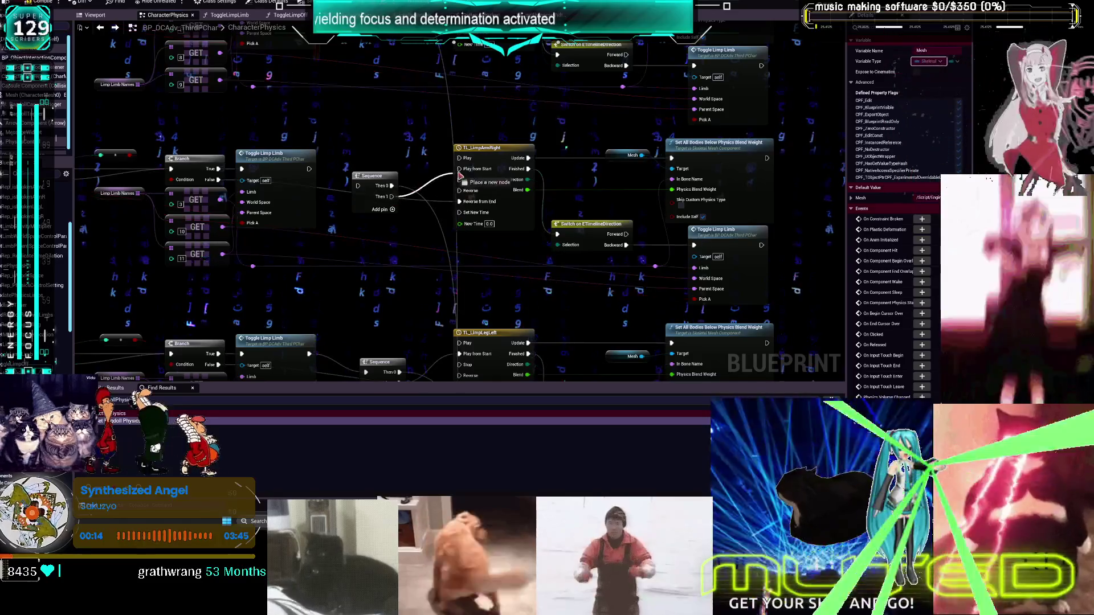
scroll(307, 318, up, 3)
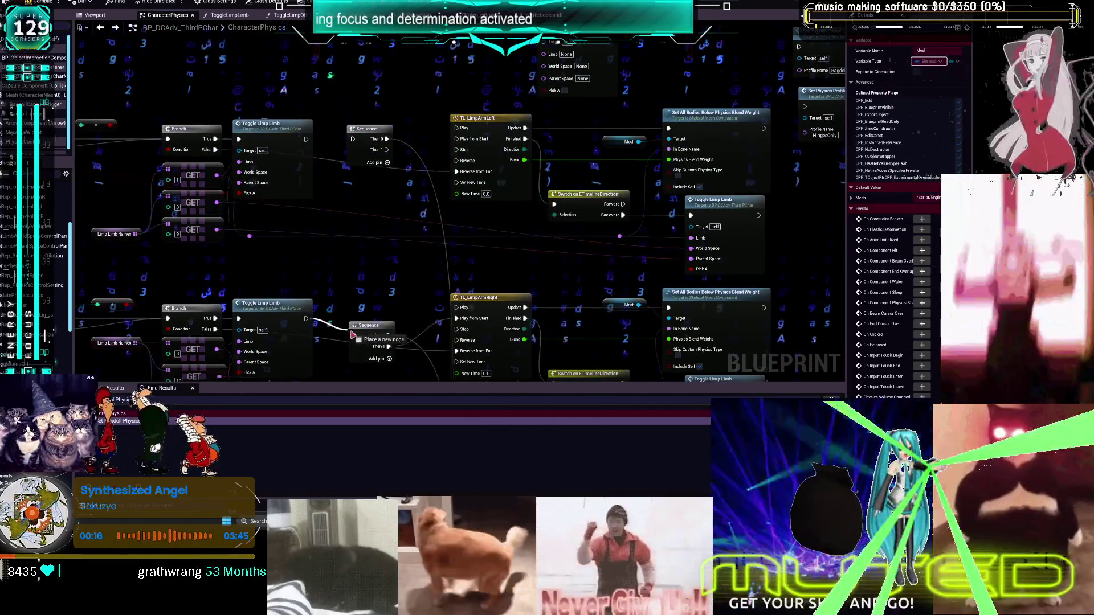
drag(306, 139, 353, 138)
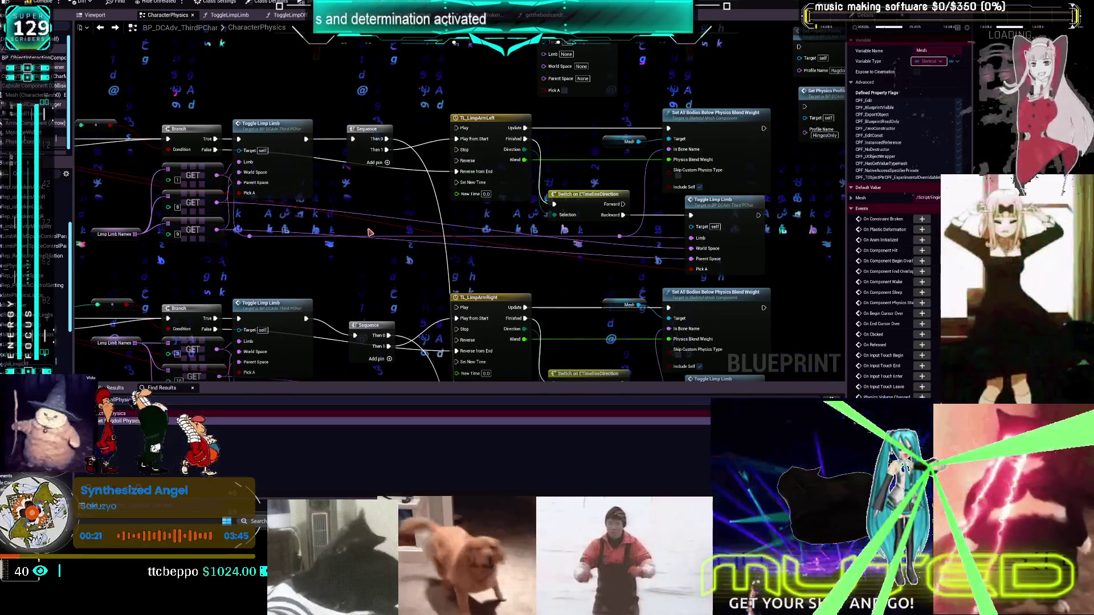
drag(369, 213, 457, 231)
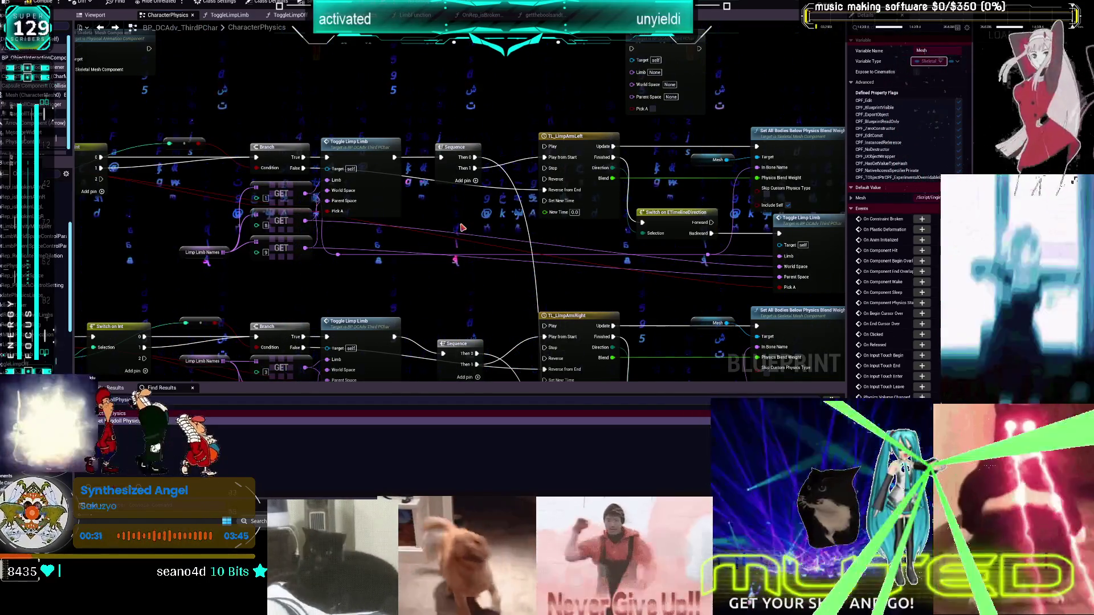
scroll(501, 228, down, 1)
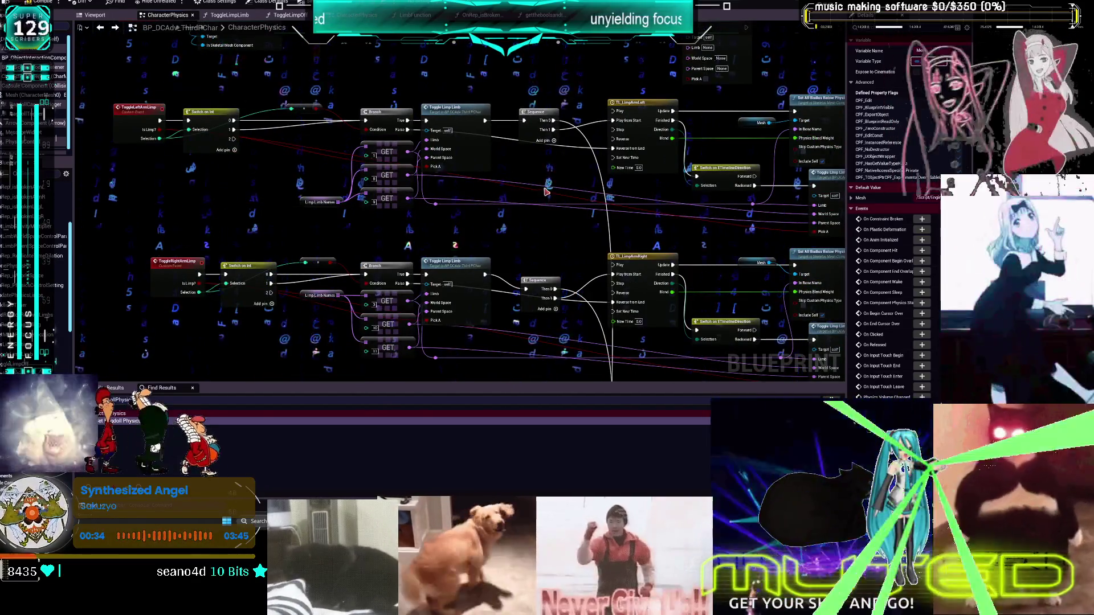
click(471, 132)
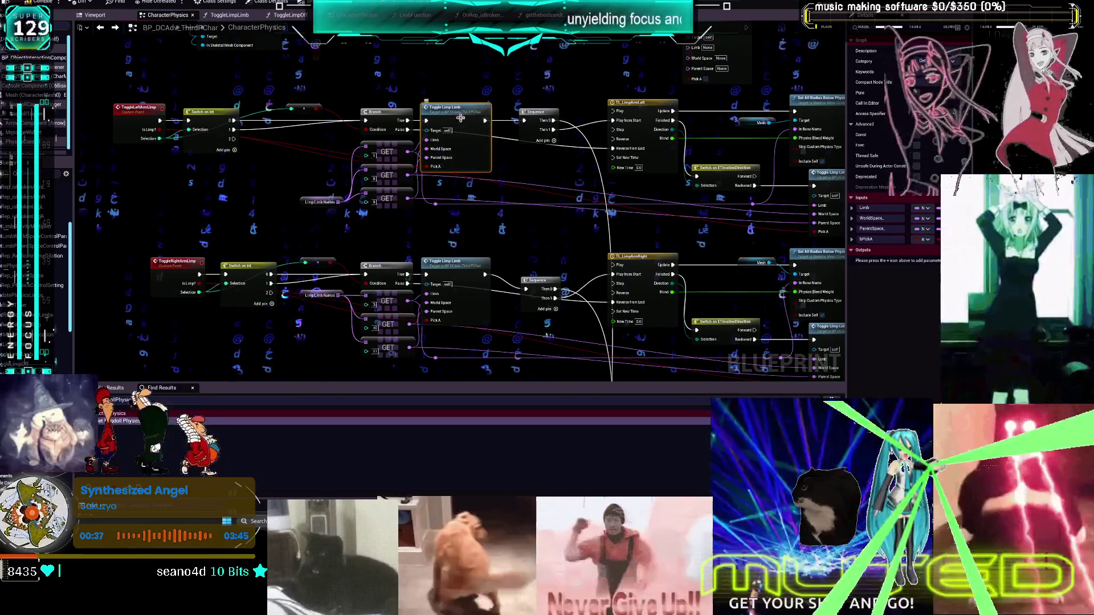
scroll(460, 112, down, 4)
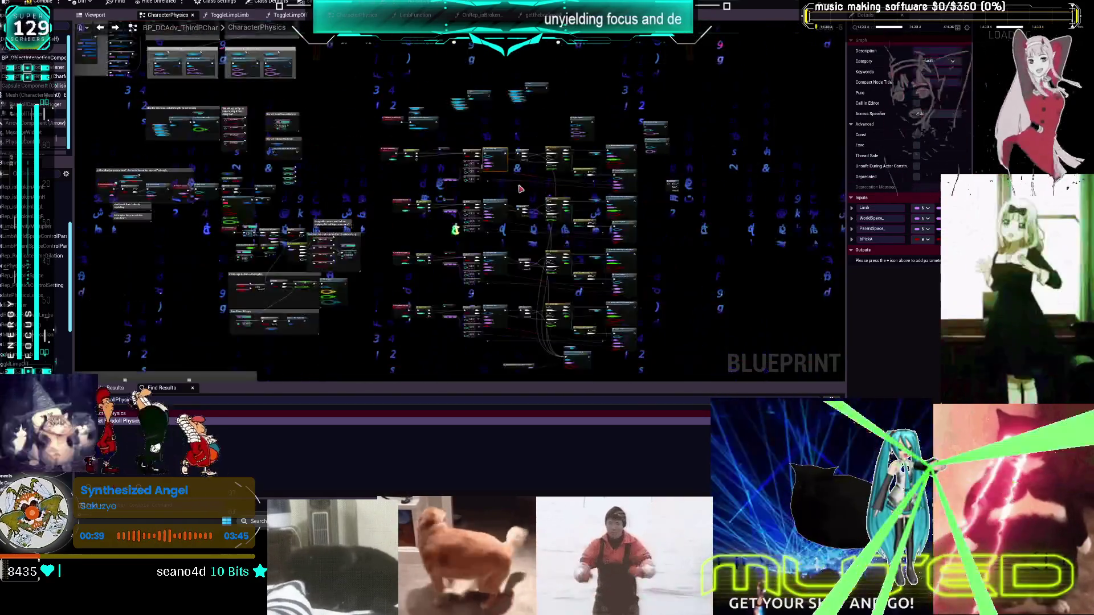
Duplicate the right-leg Sequence node and route the Branch False path through the new copy
scroll(425, 320, up, 4)
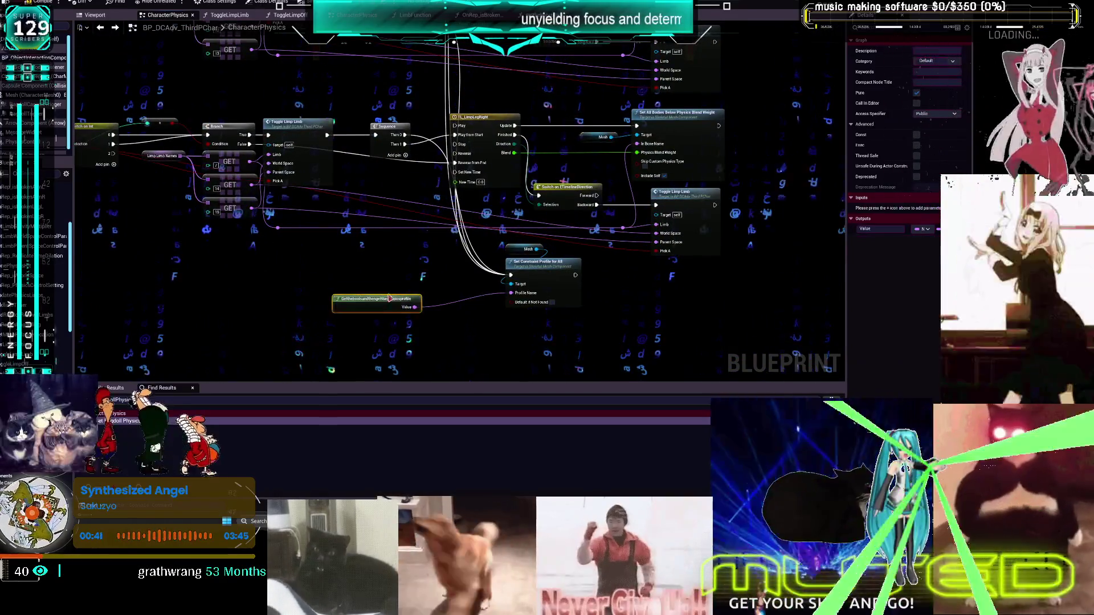
drag(365, 298, 406, 289)
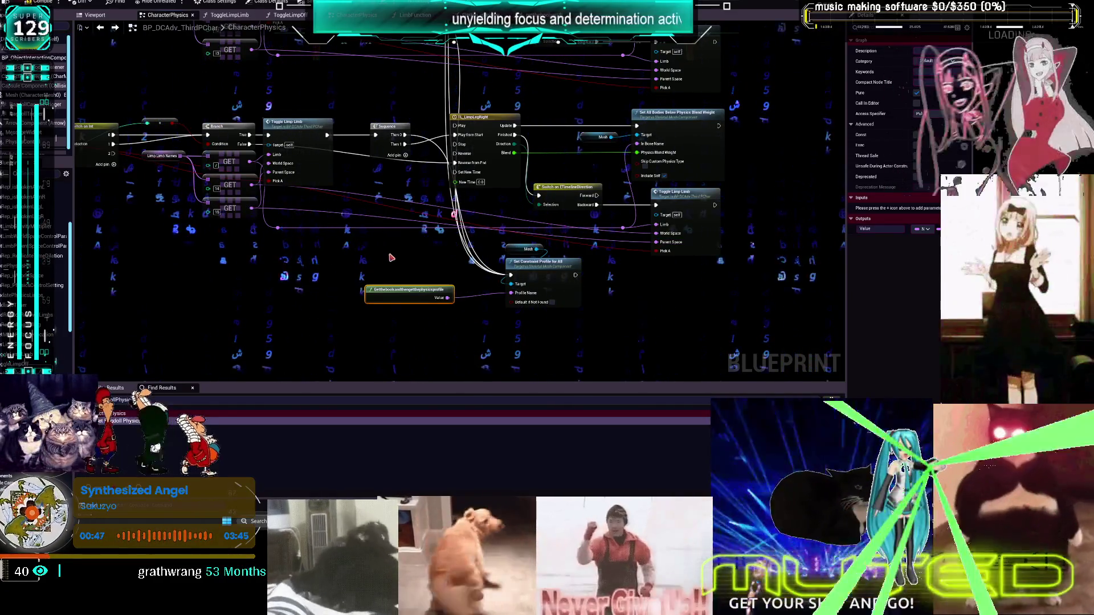
click(383, 126)
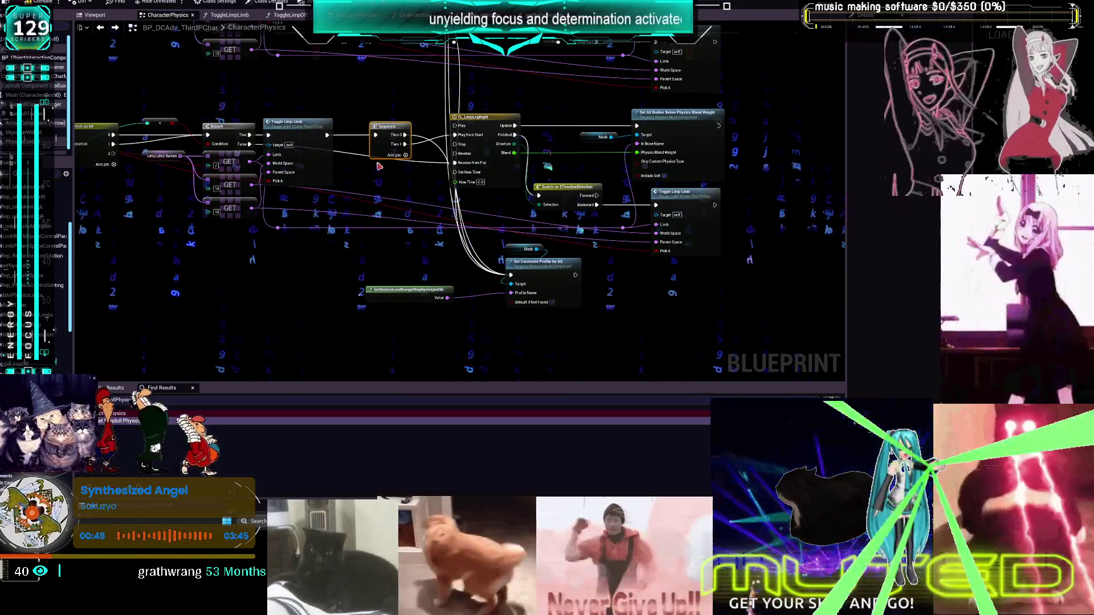
key(ctrl+c)
key(ctrl+v)
drag(389, 171, 389, 166)
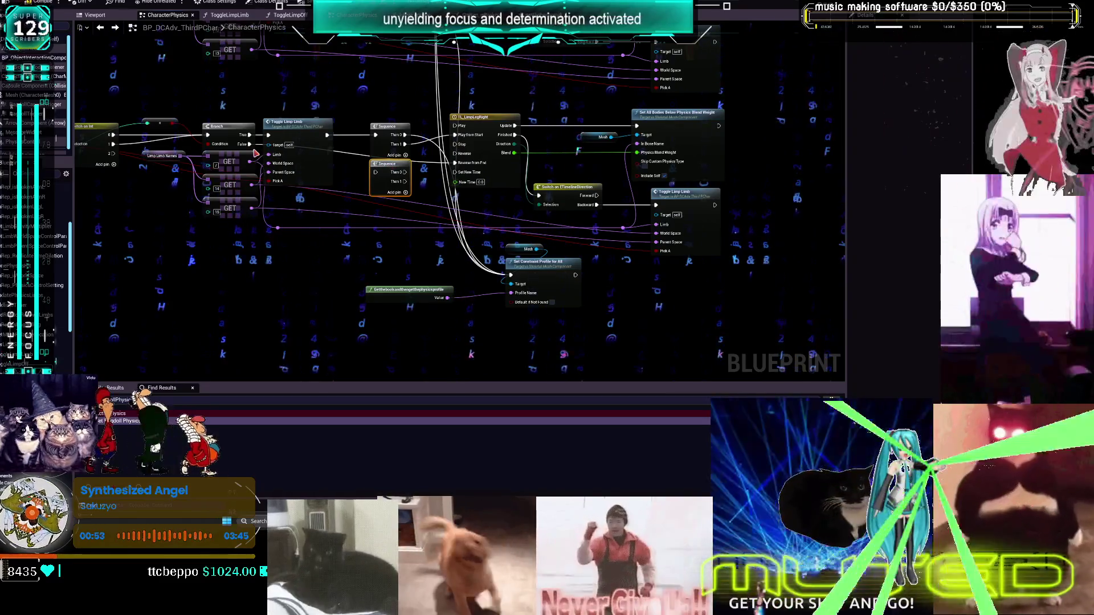
mouse_move(249, 144)
ctrl+mouse_down()
mouse_move(404, 182)
mouse_move(378, 168)
ctrl+mouse_up()
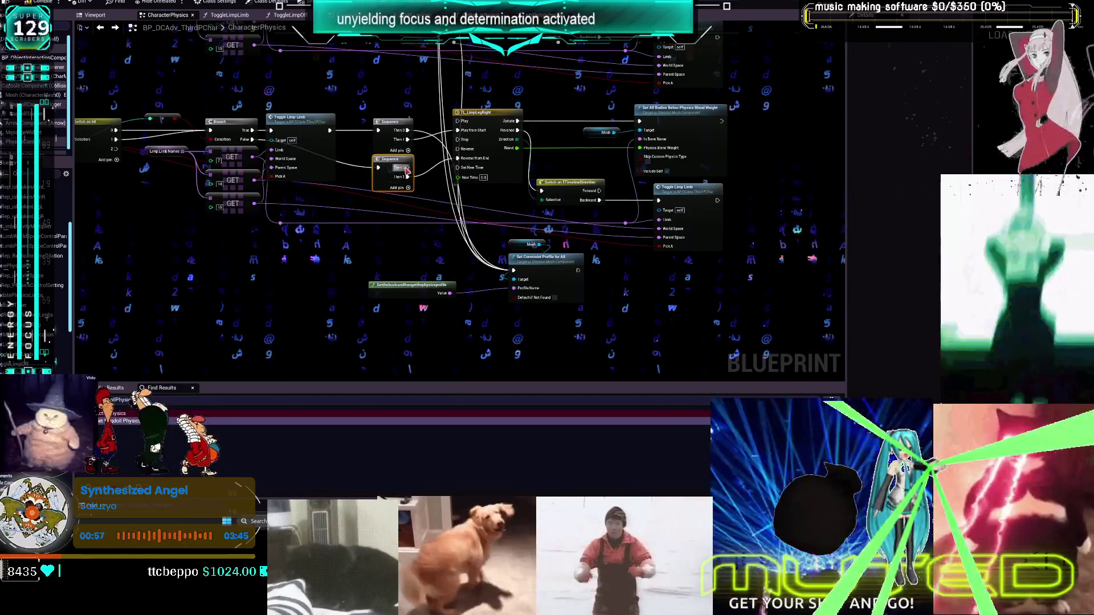
Move the Mesh, Set Constraint Profile for All and getter nodes together, then adjust the profile-name function
drag(574, 353, 365, 236)
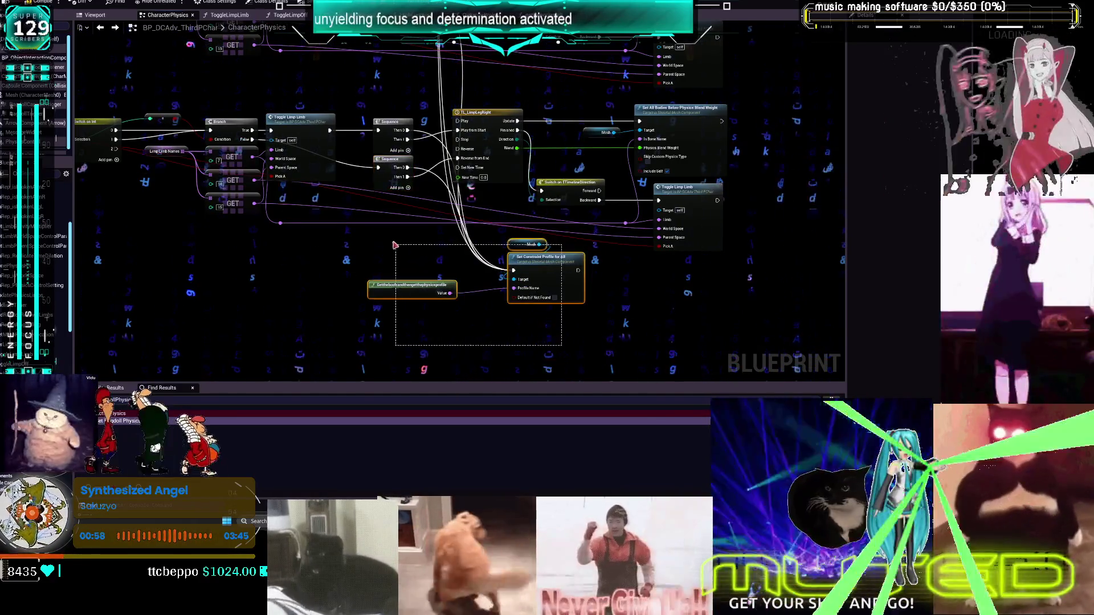
mouse_move(543, 265)
mouse_down()
mouse_move(434, 297)
mouse_move(382, 295)
mouse_move(501, 289)
mouse_up()
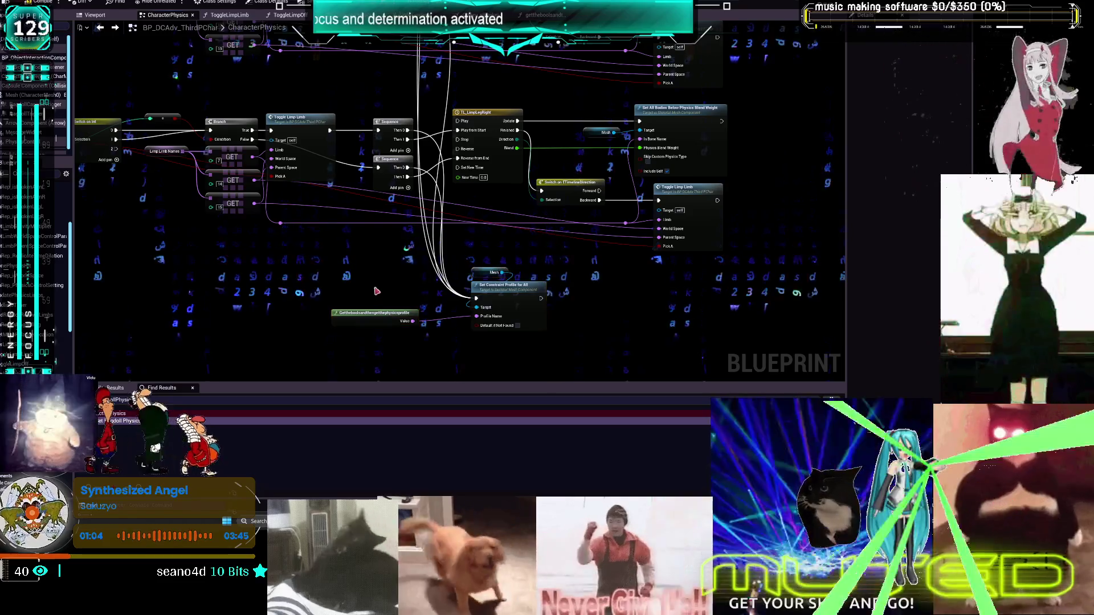
click(378, 317)
drag(378, 316, 401, 317)
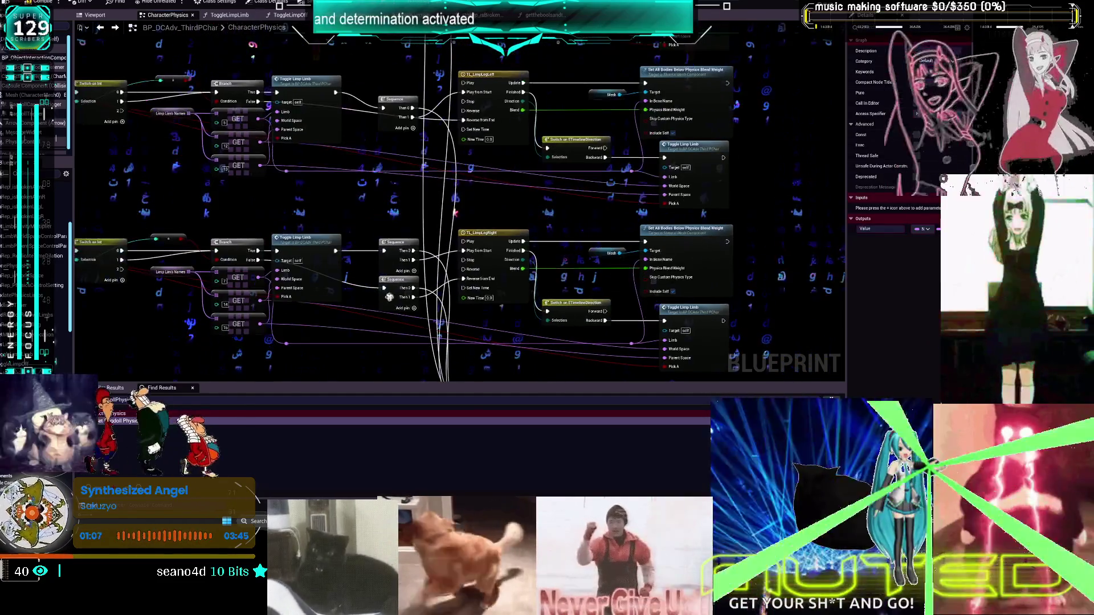
click(398, 109)
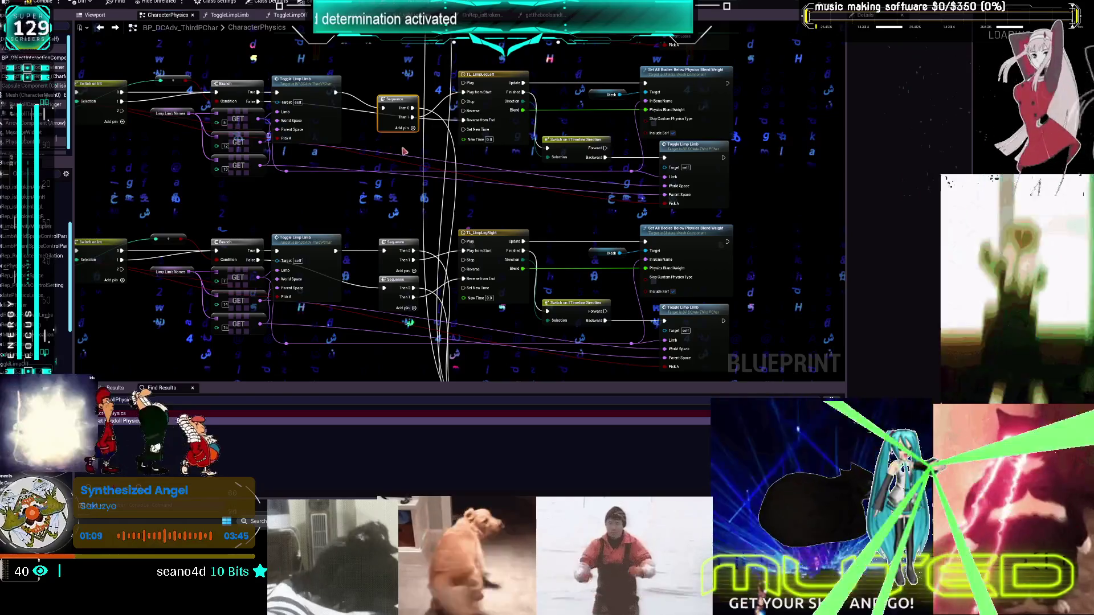
Paste second copies of the Sequence node into the left-leg and left-arm toggle networks
key(ctrl+c)
key(ctrl+v)
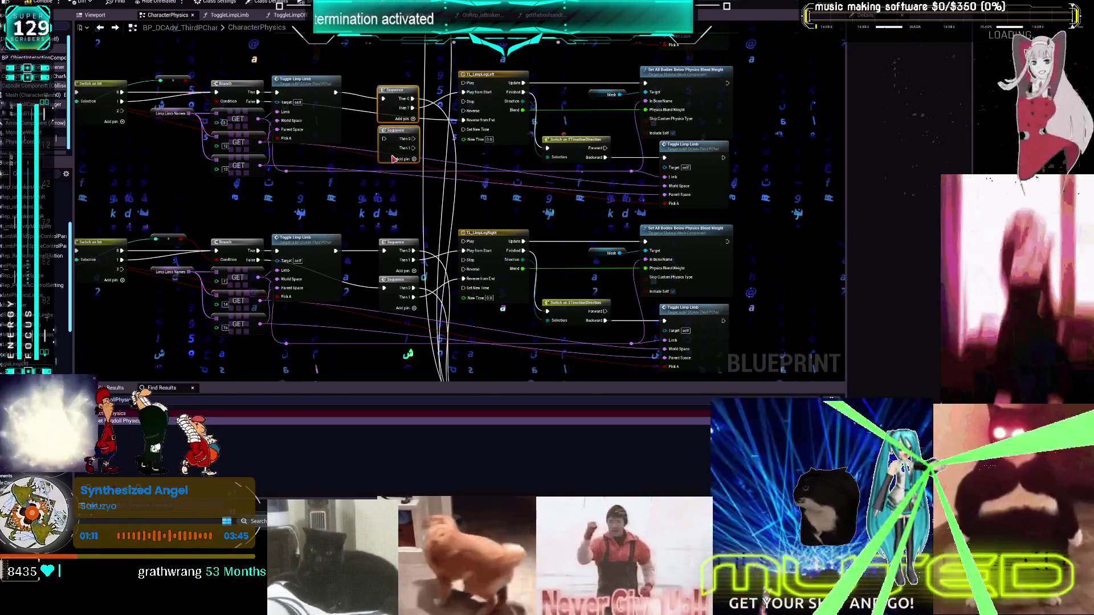
scroll(392, 171, up, 5)
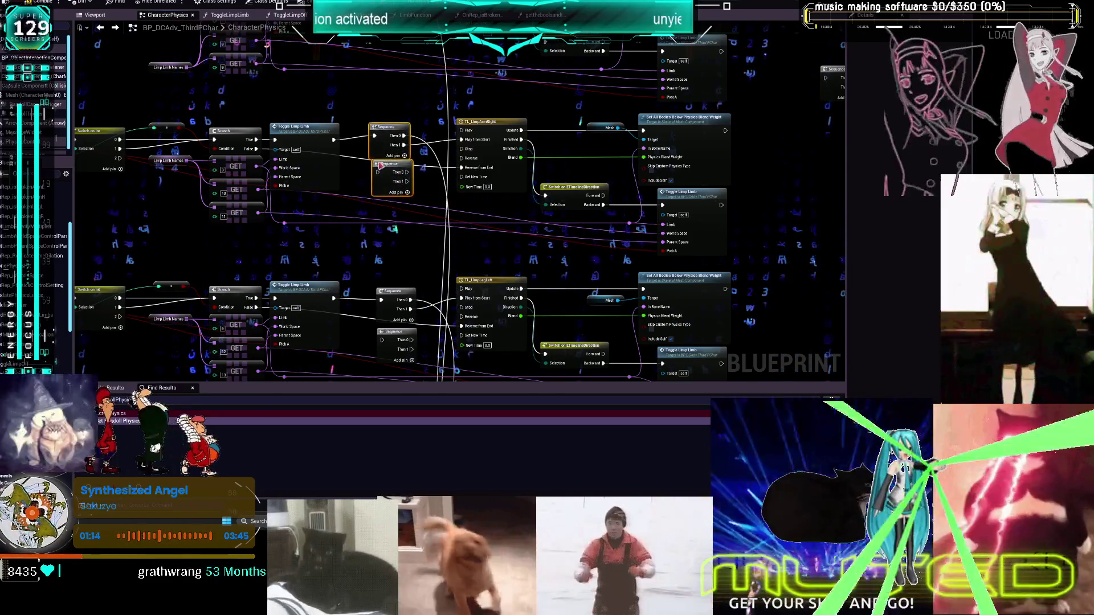
scroll(380, 166, up, 5)
key(ctrl+v)
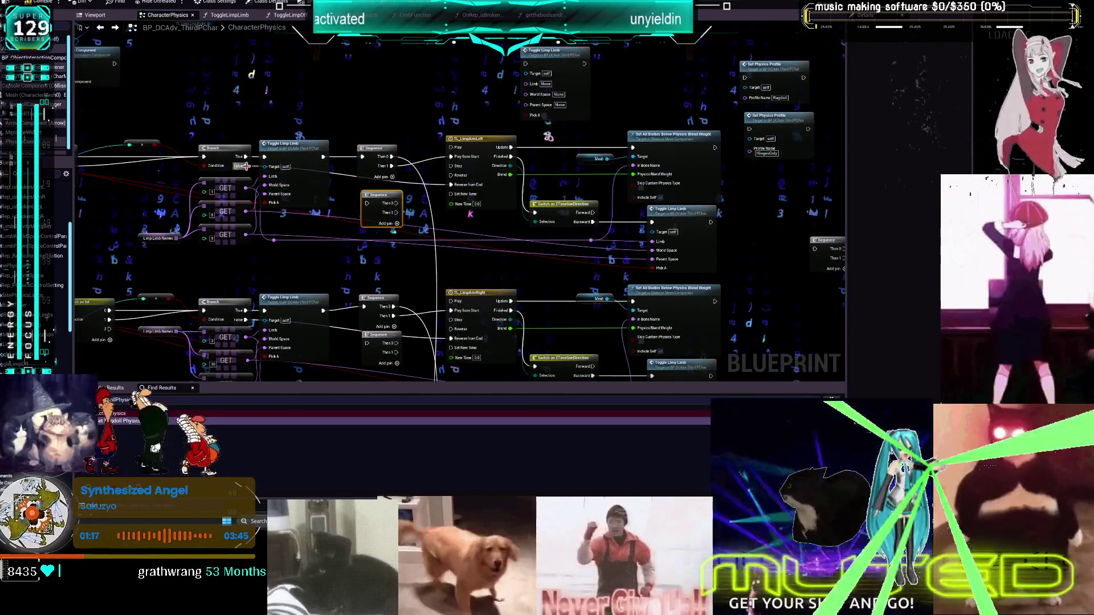
Connect Branch False to the new Sequence, and its Then 1 to Set Constraint Profile for All
drag(244, 166, 281, 190)
drag(386, 283, 387, 177)
mouse_move(245, 214)
mouse_down()
mouse_move(396, 247)
mouse_move(336, 254)
mouse_move(361, 263)
mouse_up()
scroll(251, 243, down, 3)
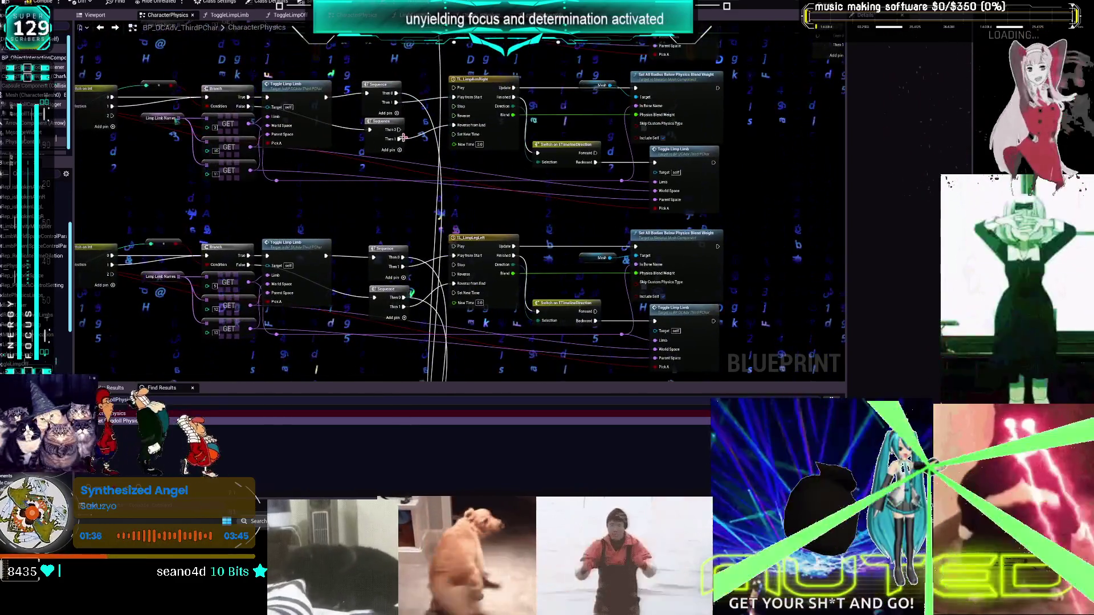
mouse_move(403, 137)
mouse_down()
mouse_move(450, 373)
mouse_move(454, 146)
mouse_up()
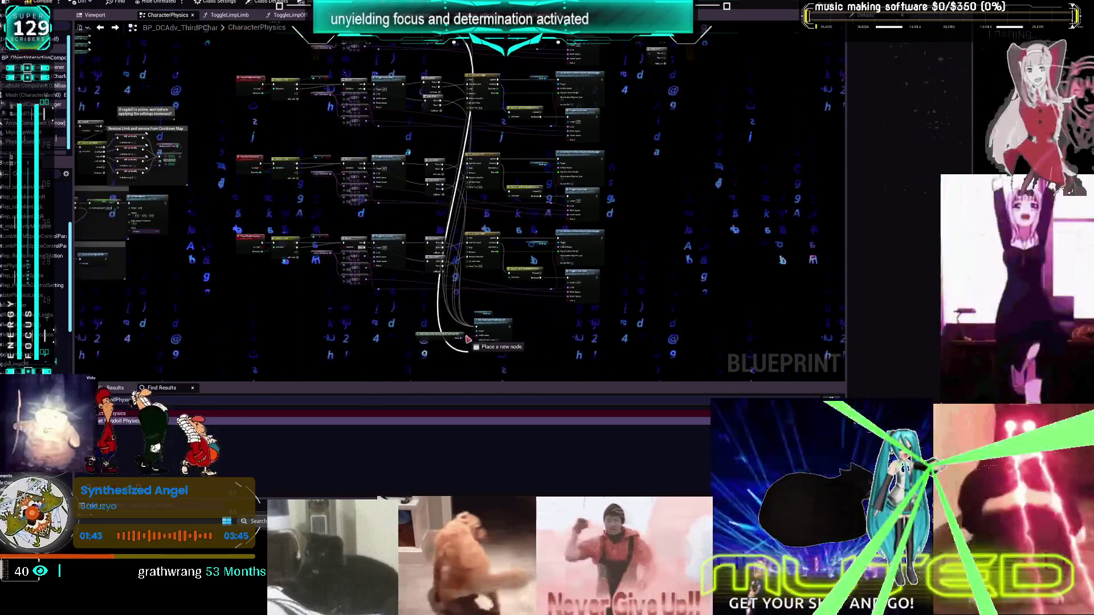
drag(477, 330, 477, 331)
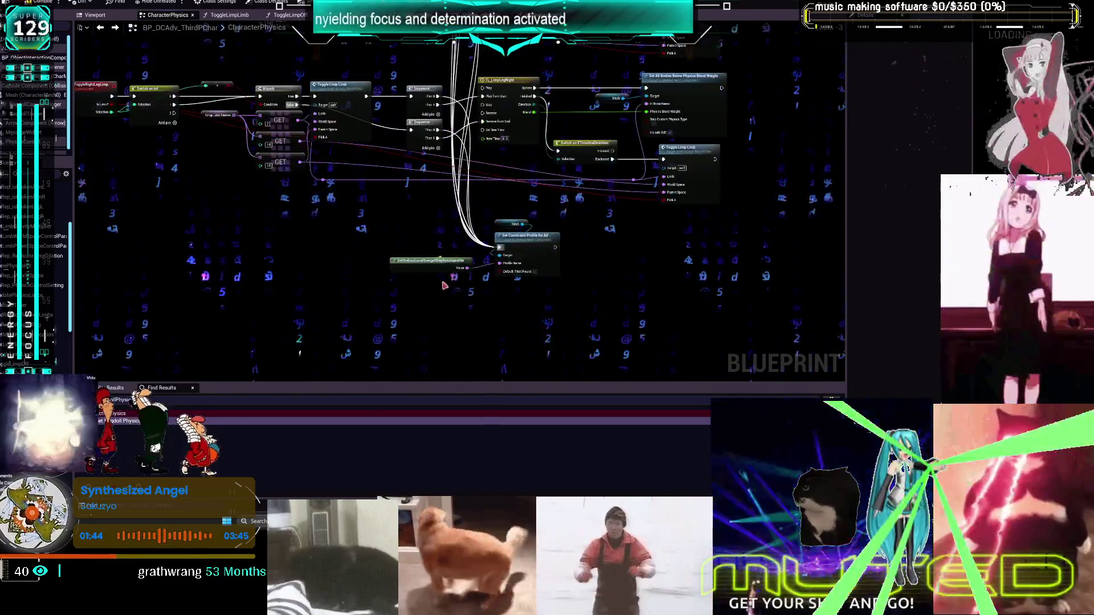
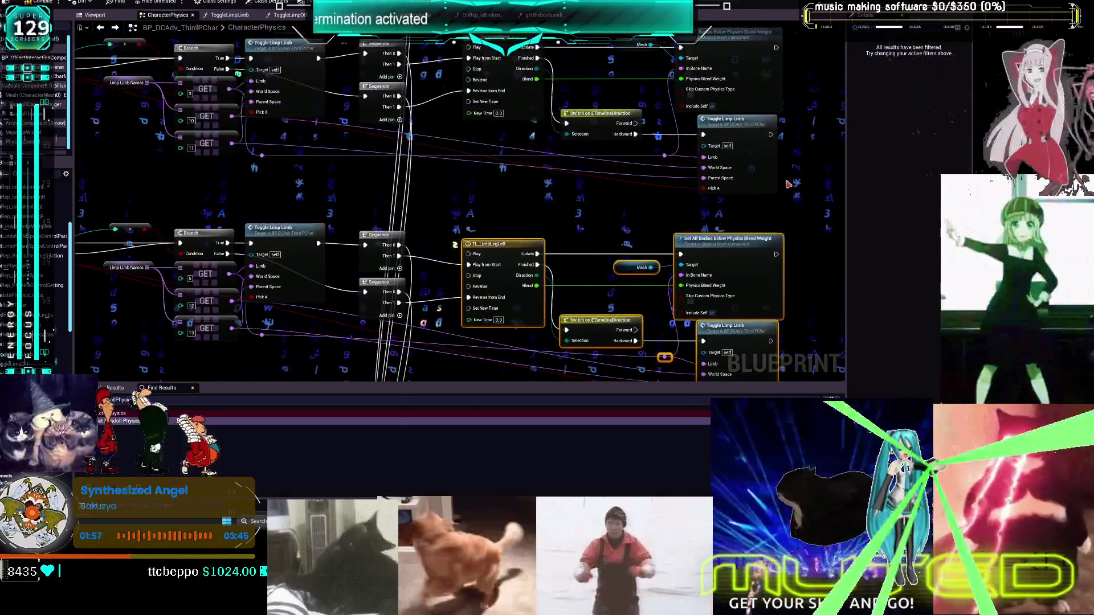
Select the GET nodes, reroute and ToggleLimp node and move them nearer the view centre
scroll(593, 70, up, 5)
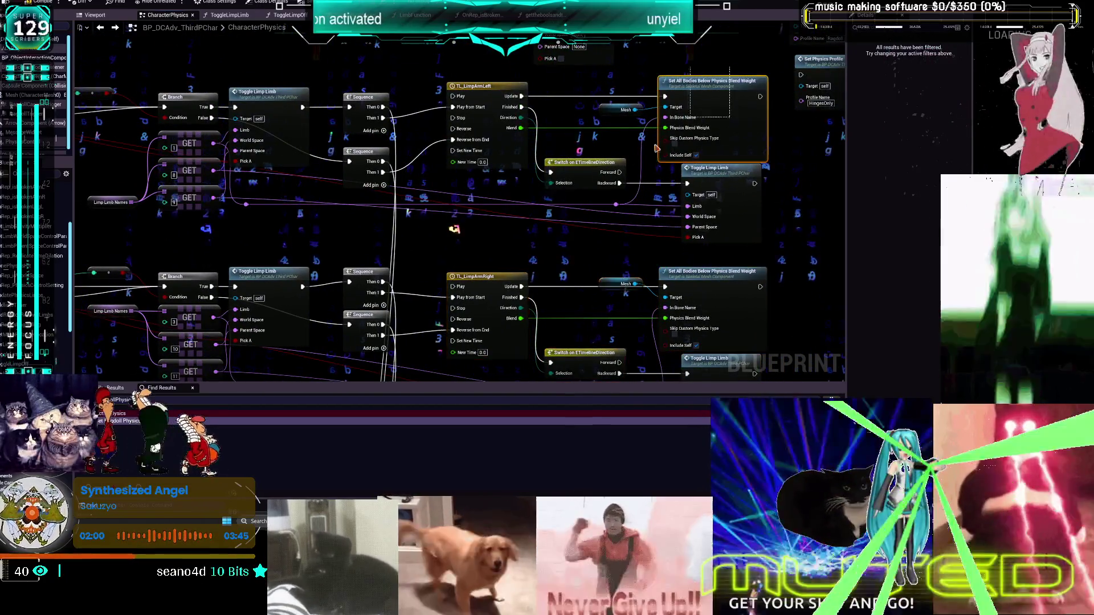
drag(447, 219, 518, 215)
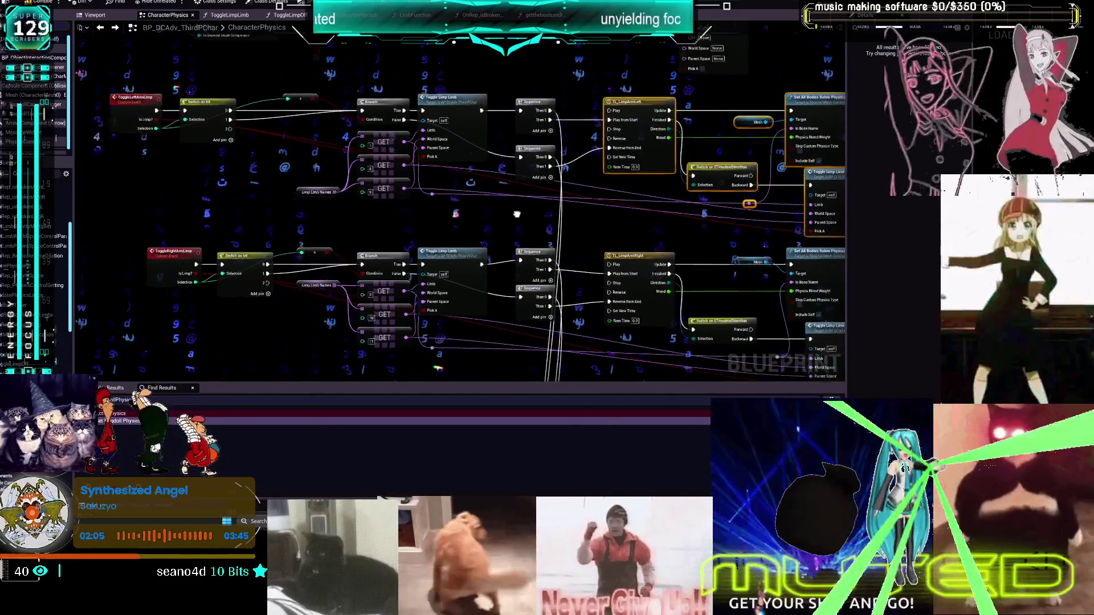
scroll(478, 121, down, 5)
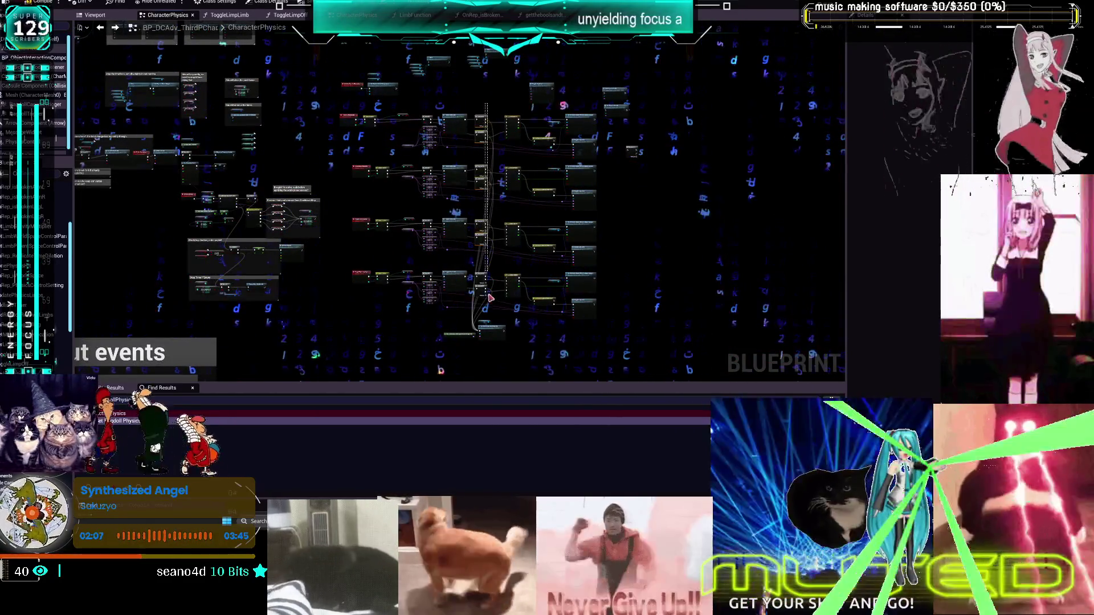
scroll(508, 309, up, 4)
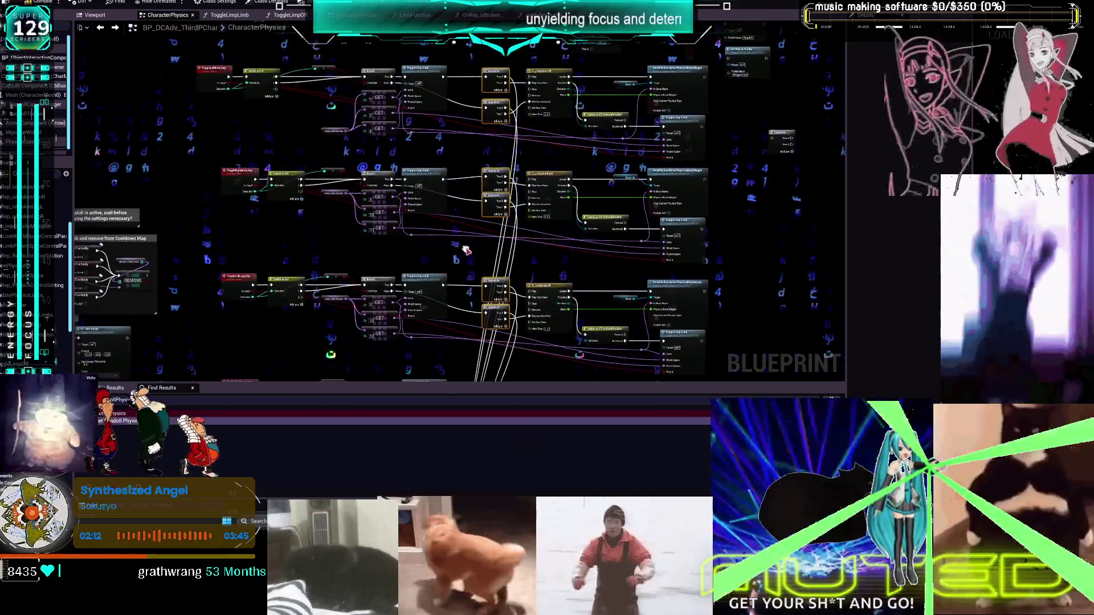
drag(468, 248, 317, 201)
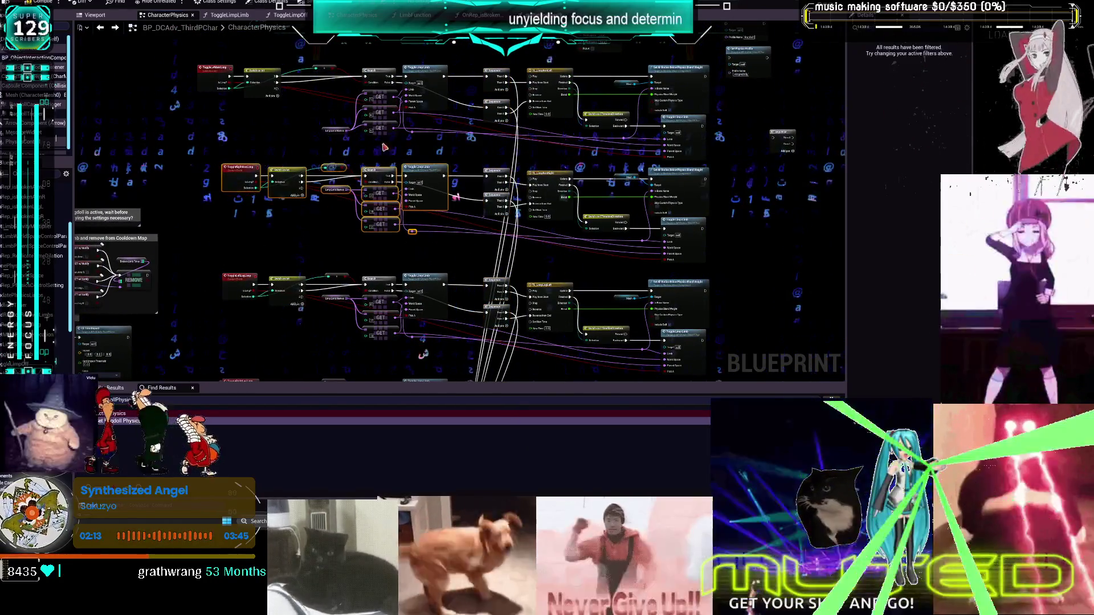
drag(381, 147, 419, 159)
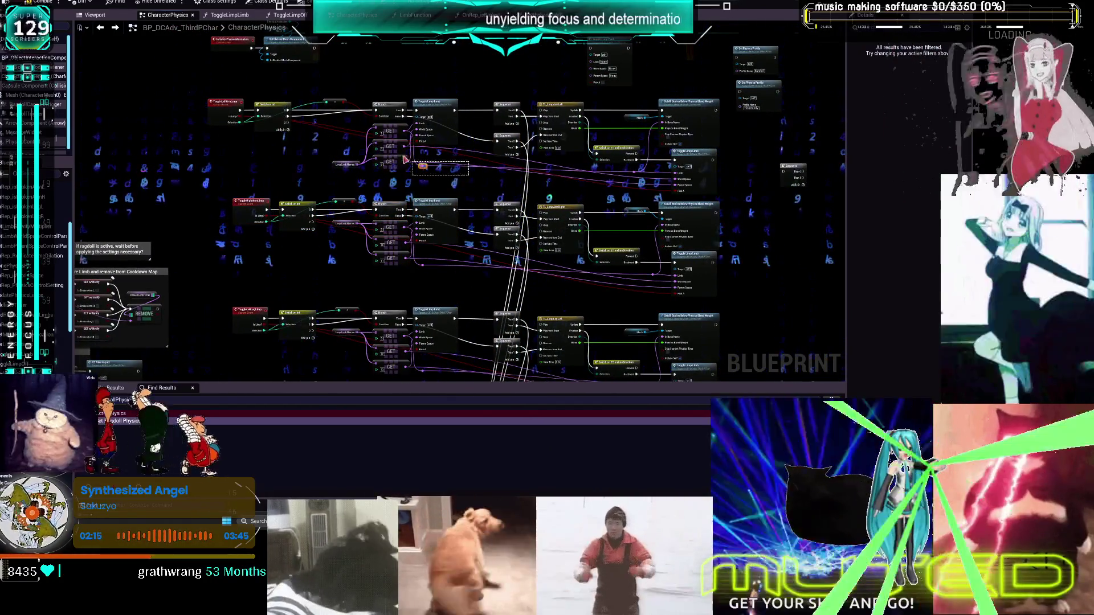
scroll(393, 141, up, 2)
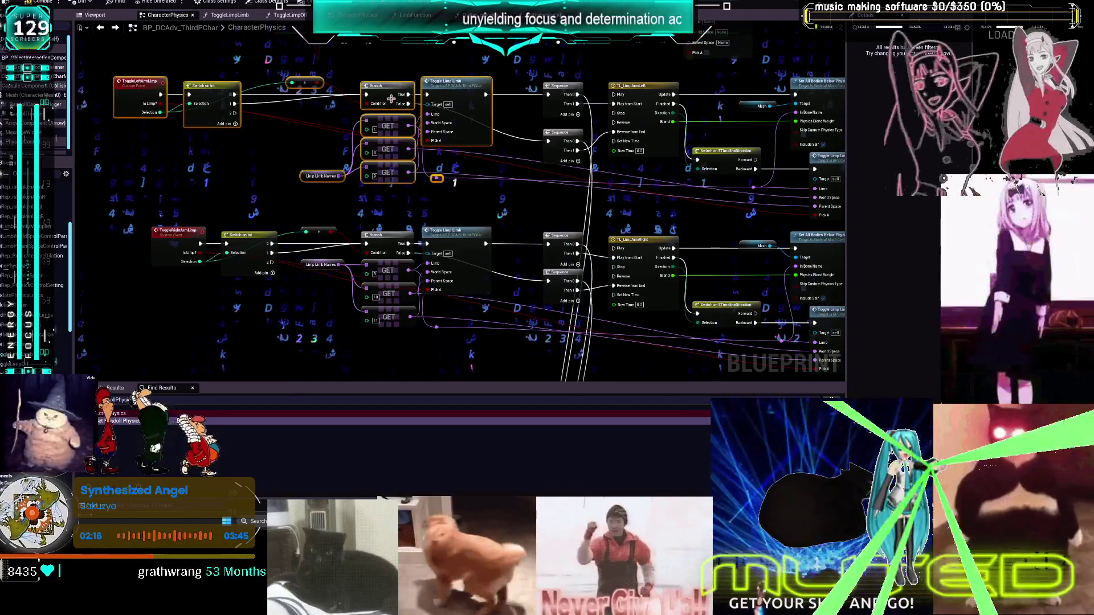
drag(640, 201, 569, 191)
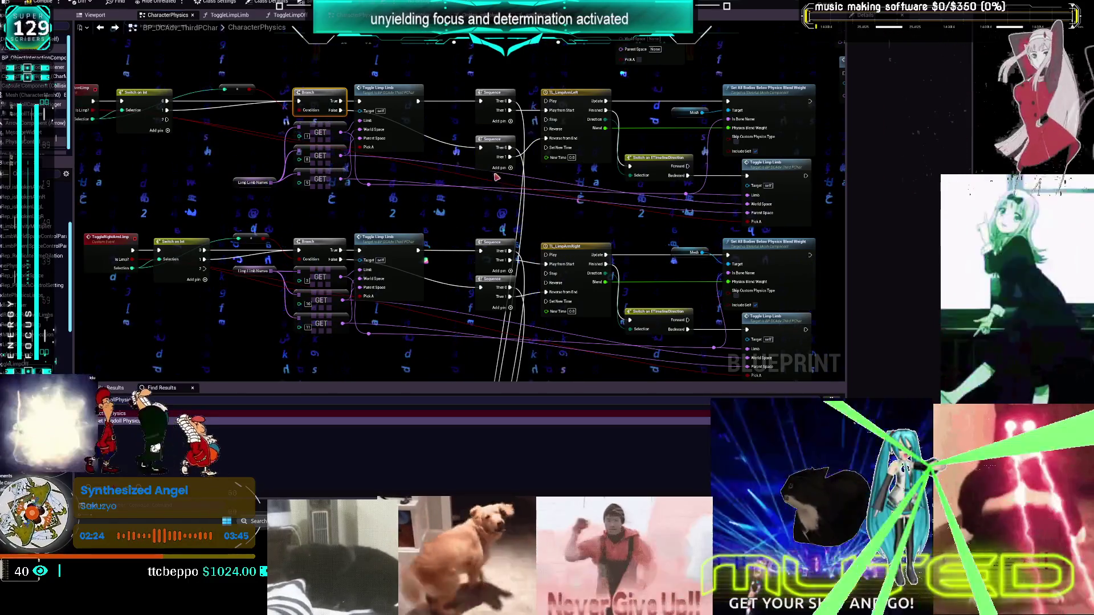
Marquee-select the whole ToggleLeftLegLimp node group and move it slightly down
scroll(467, 188, down, 2)
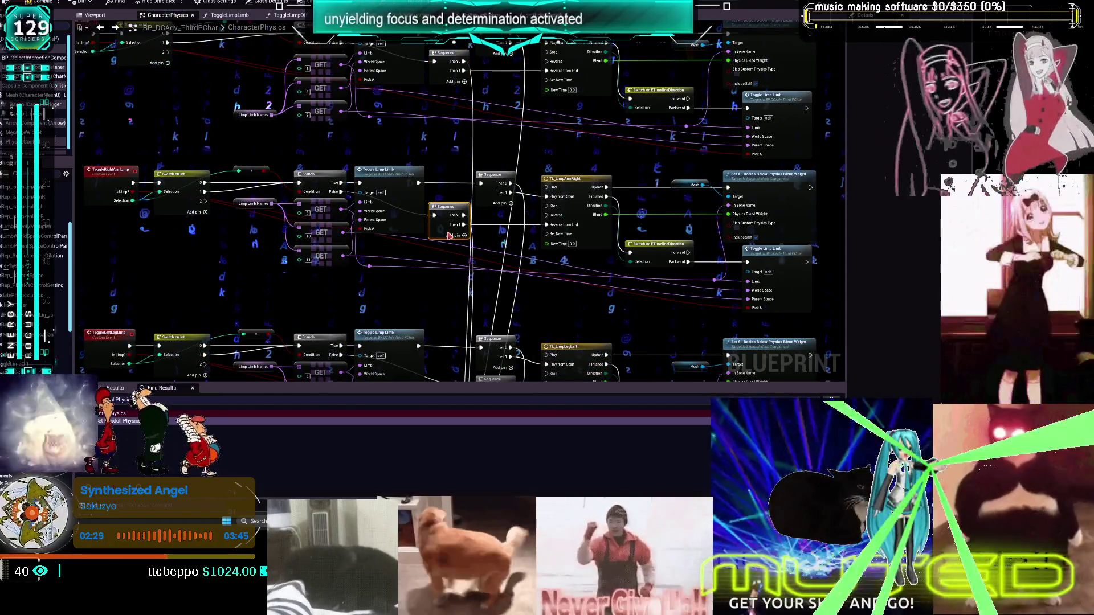
scroll(485, 274, down, 4)
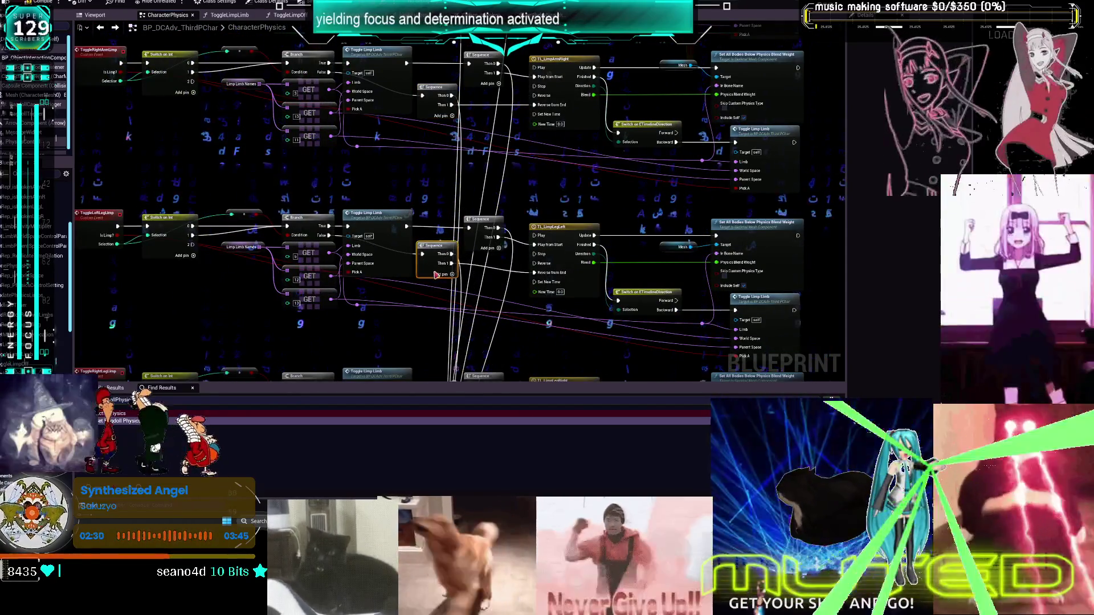
scroll(436, 277, down, 4)
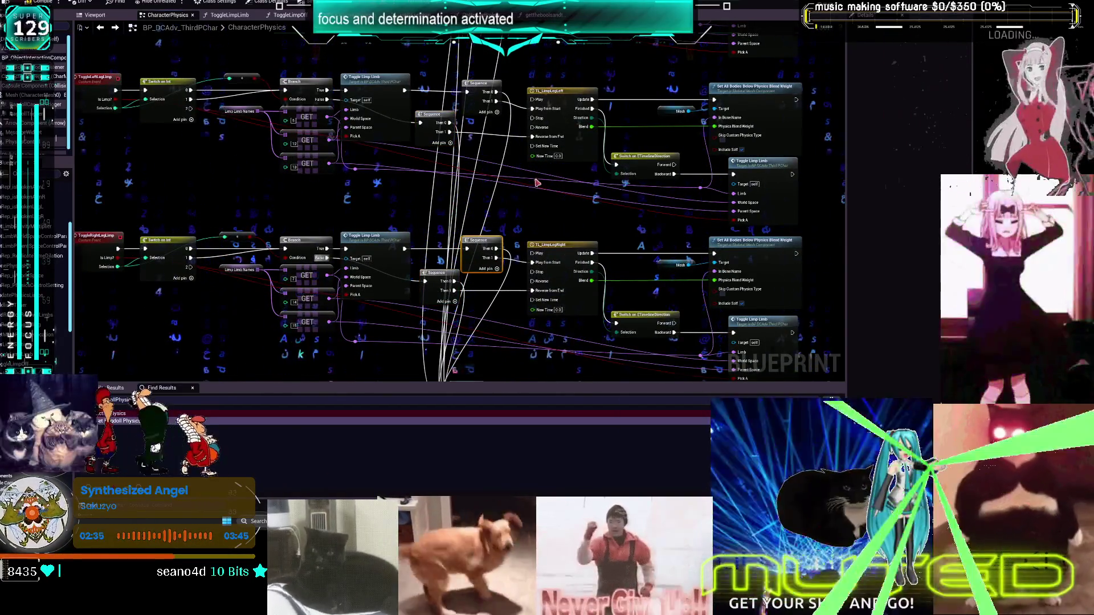
scroll(537, 183, down, 5)
scroll(522, 197, up, 5)
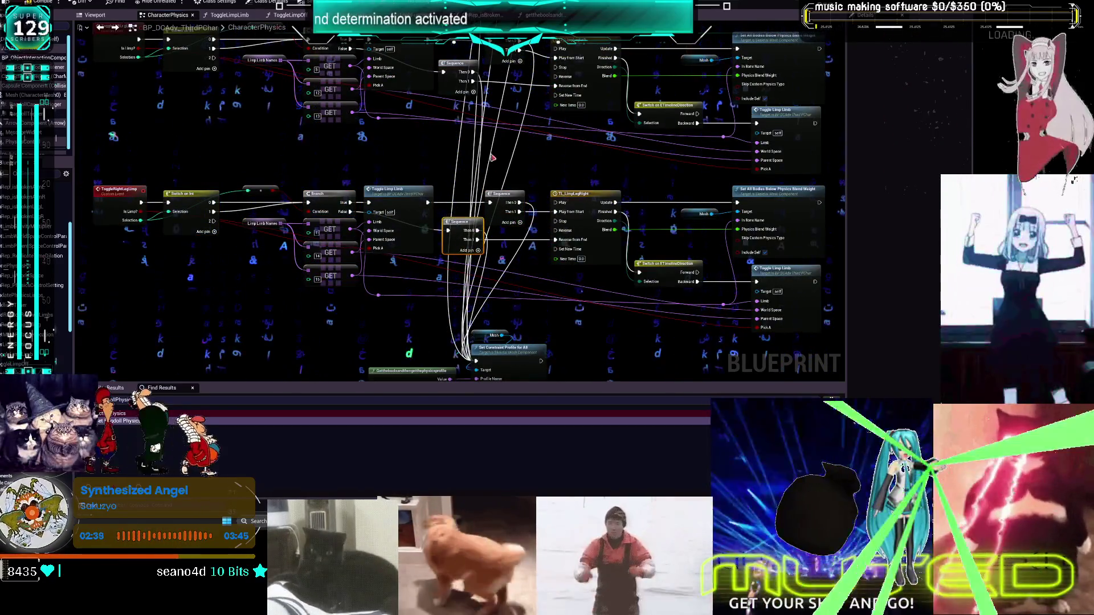
scroll(493, 160, up, 2)
drag(120, 77, 412, 220)
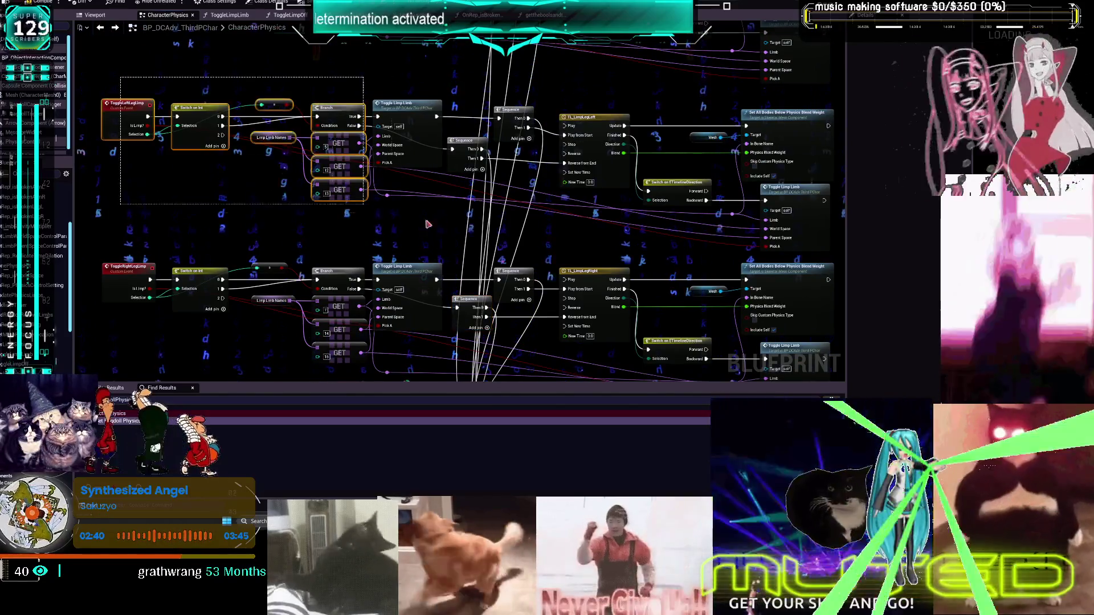
drag(530, 233, 514, 220)
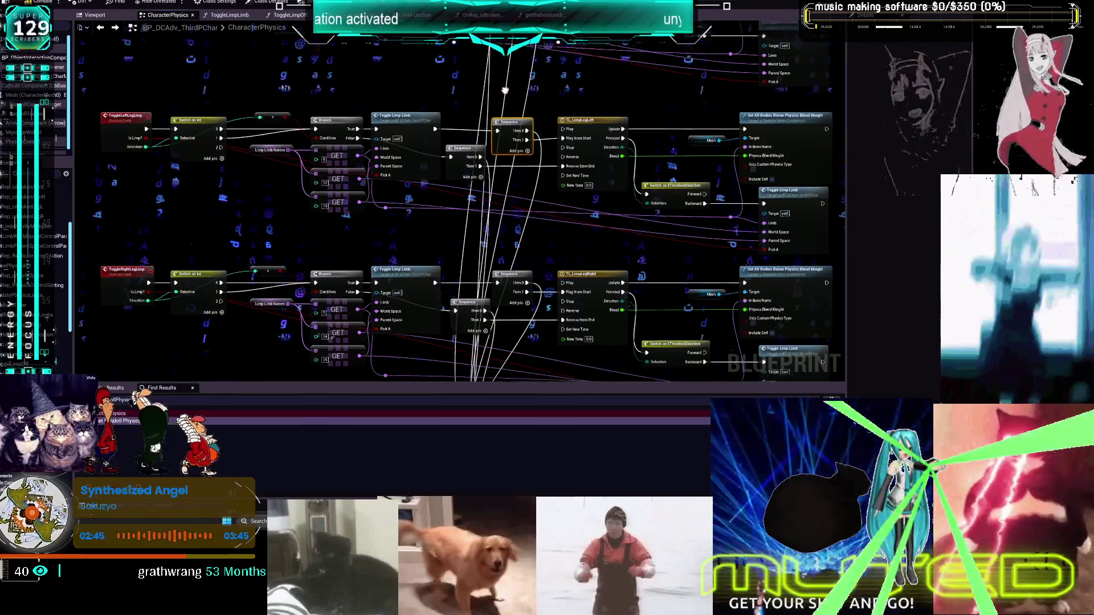
Nudge the ToggleRightArmLimp row a few pixels down and clear the selection
scroll(464, 182, up, 5)
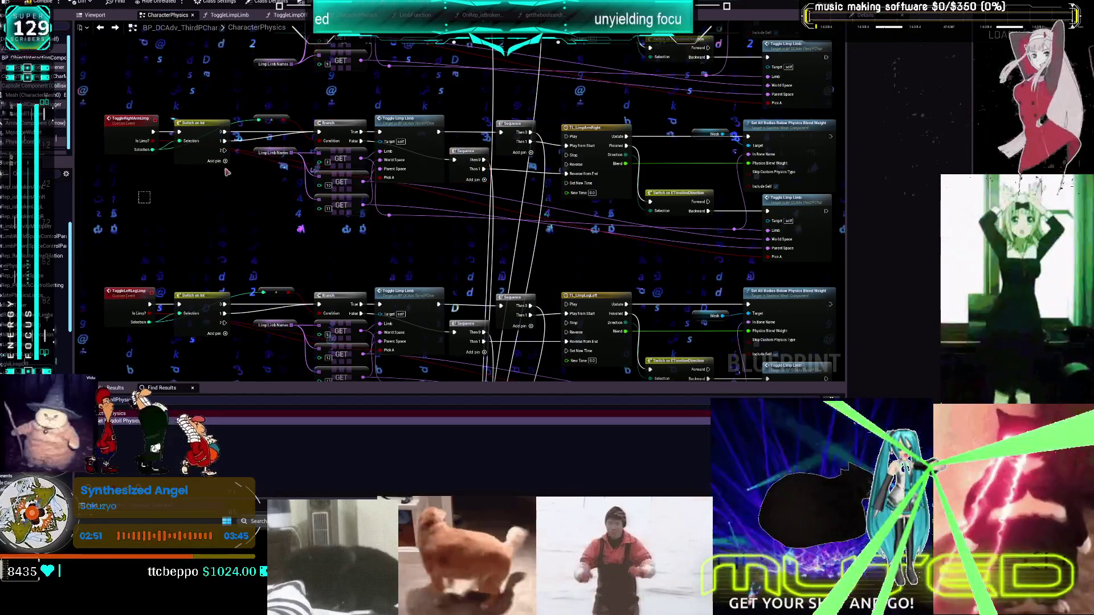
drag(534, 121, 533, 126)
click(408, 220)
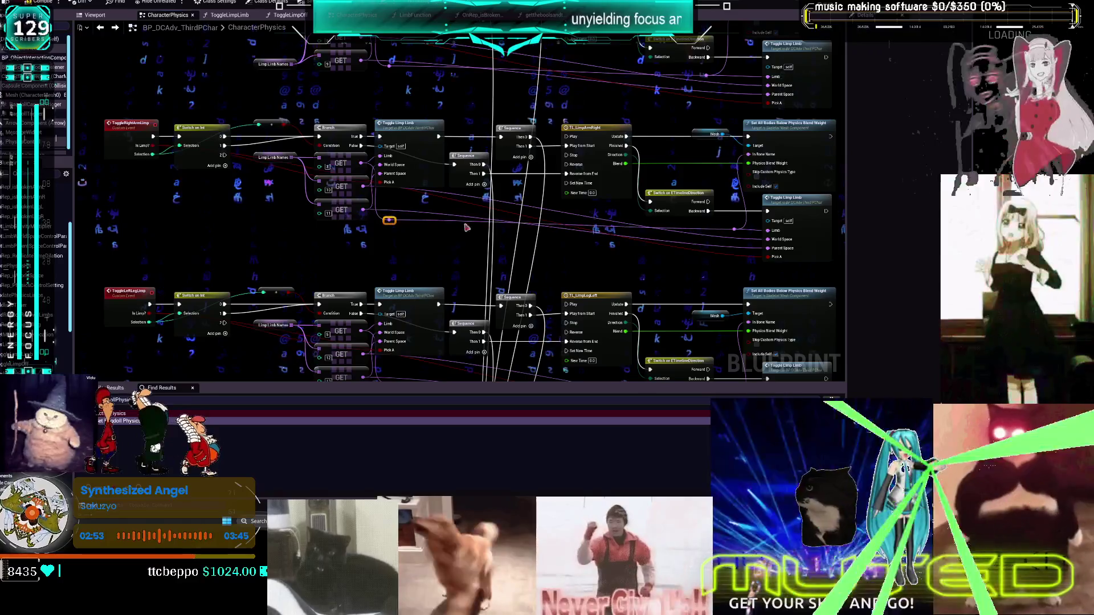
scroll(568, 235, up, 4)
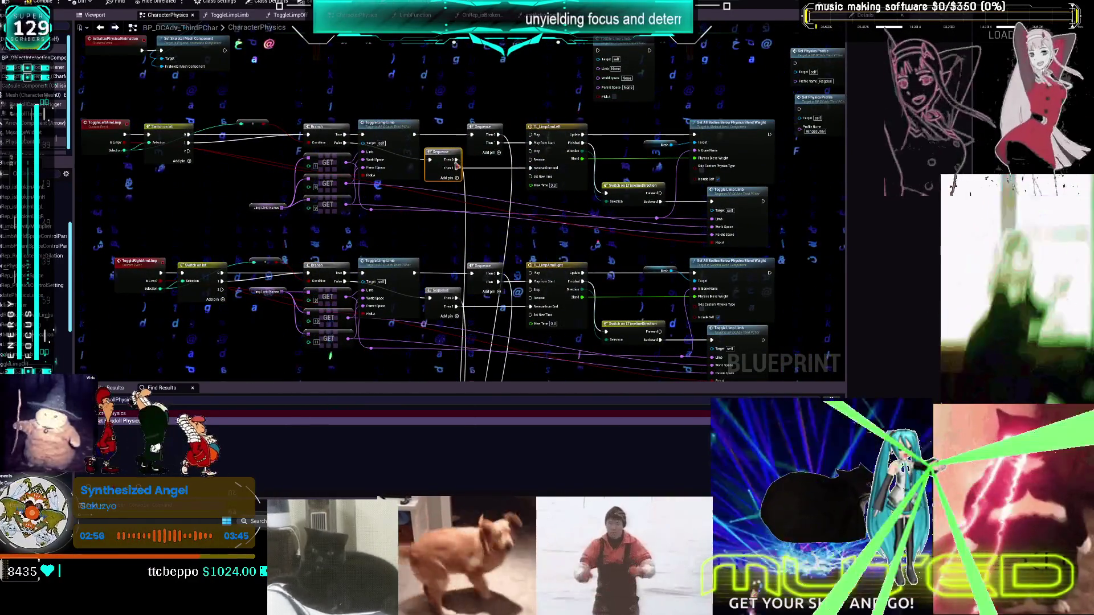
scroll(510, 274, up, 3)
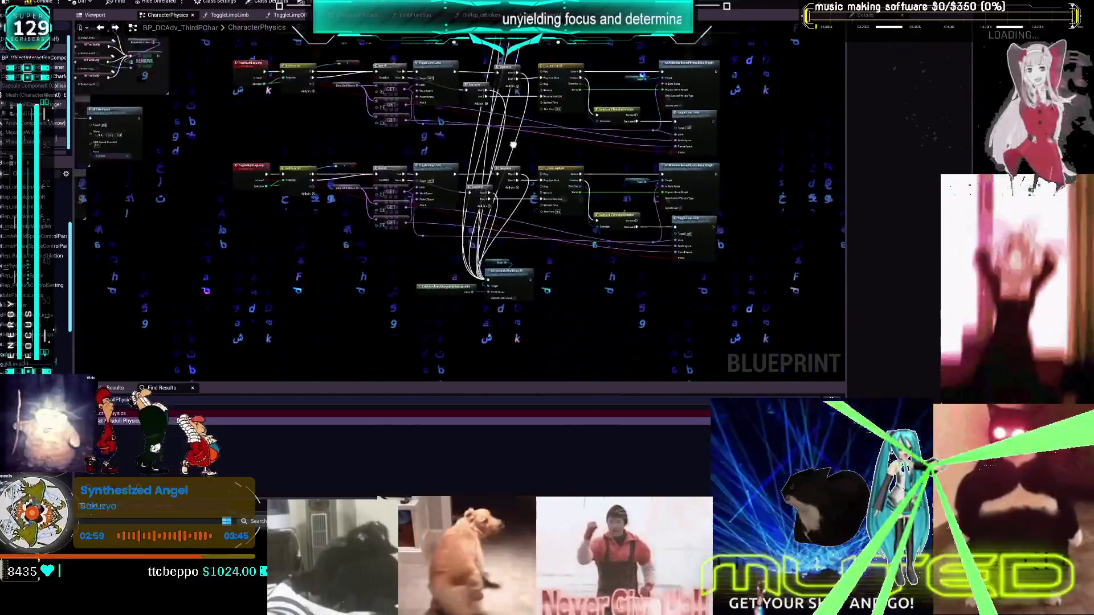
drag(510, 273, 577, 326)
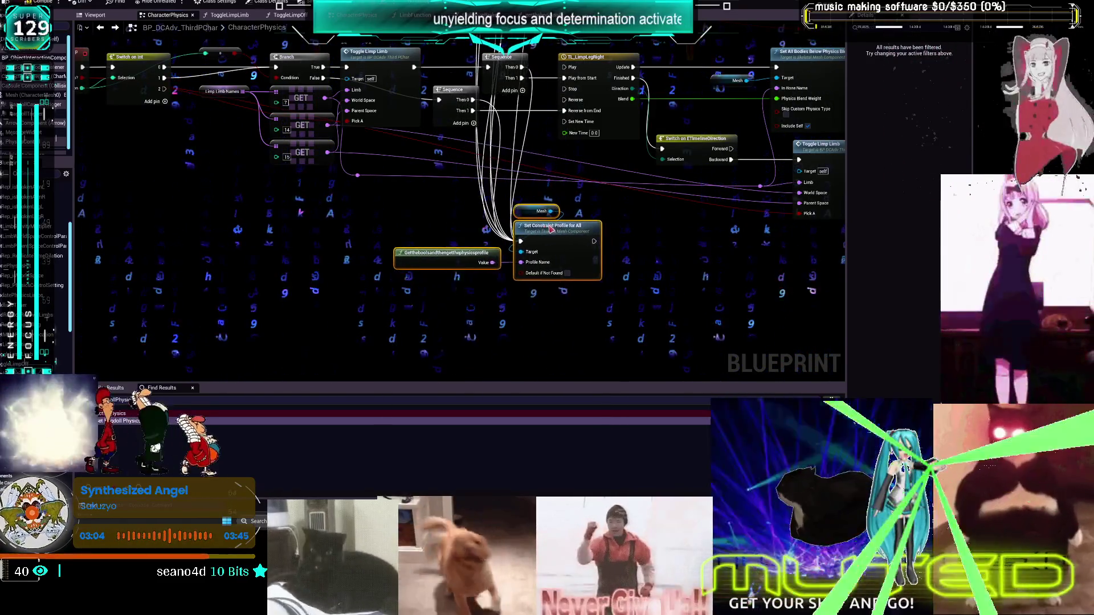
Pan past the TL_LimpLegLeft row to the broken-legs ragdoll and Stop Timer if Empty comments
mouse_move(564, 213)
mouse_down()
mouse_move(547, 189)
mouse_move(567, 332)
mouse_up()
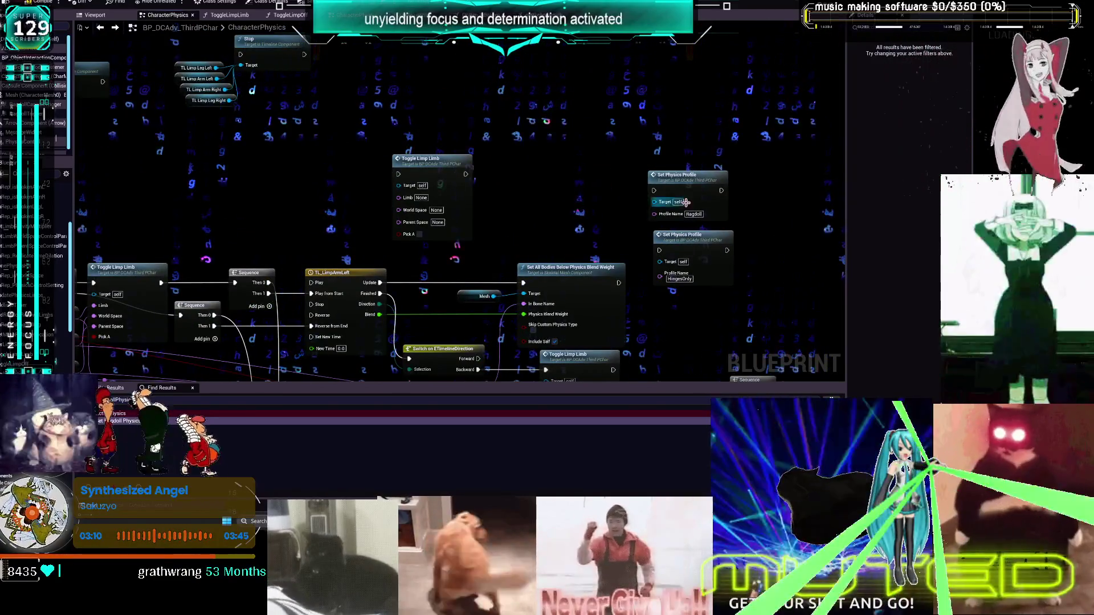
scroll(442, 295, down, 5)
scroll(442, 296, up, 5)
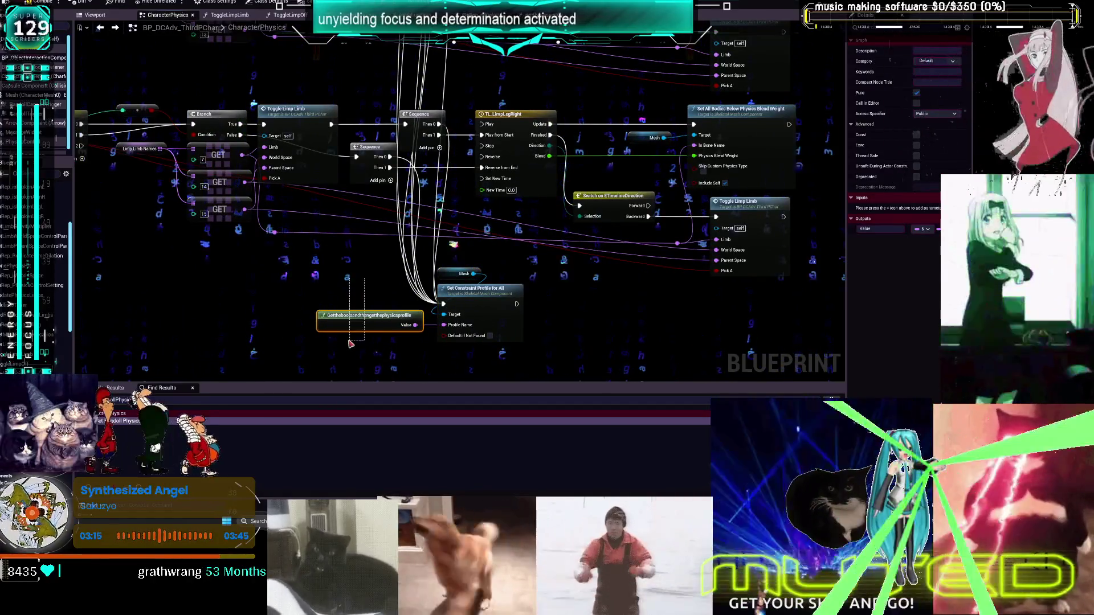
scroll(517, 98, down, 5)
scroll(674, 163, up, 5)
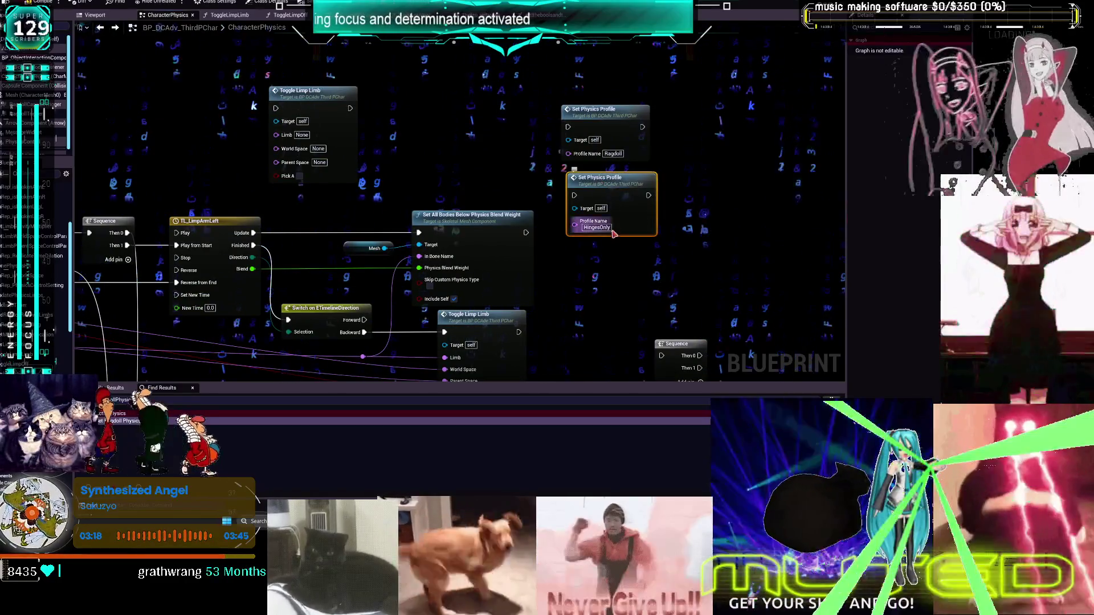
scroll(665, 164, down, 3)
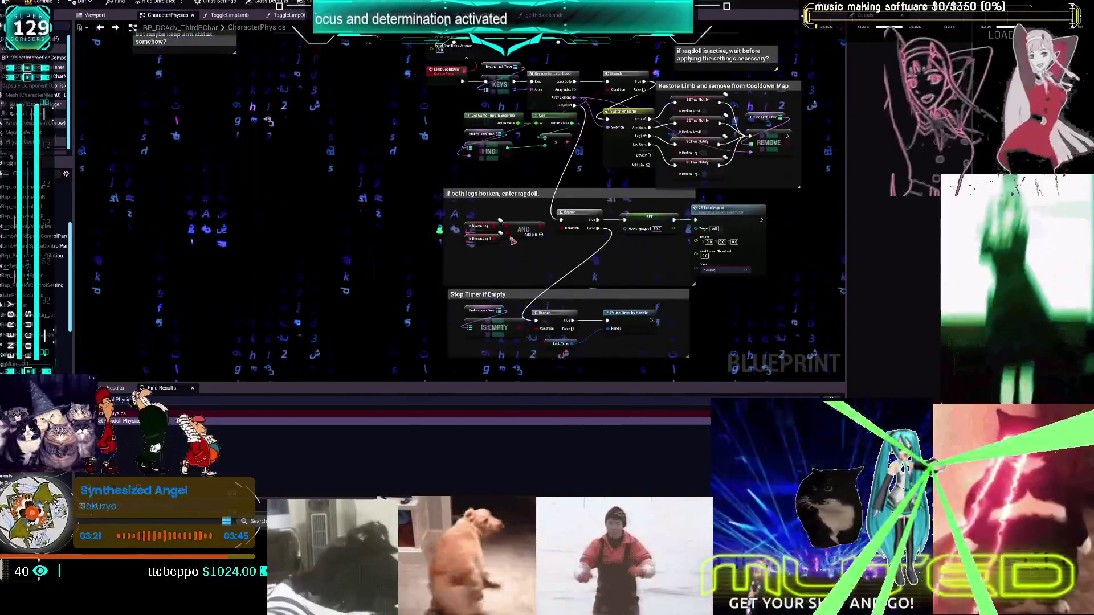
Wire Mesh into the profile node's target and select the Set Constraint Profile for All node
scroll(514, 239, up, 3)
scroll(495, 192, down, 3)
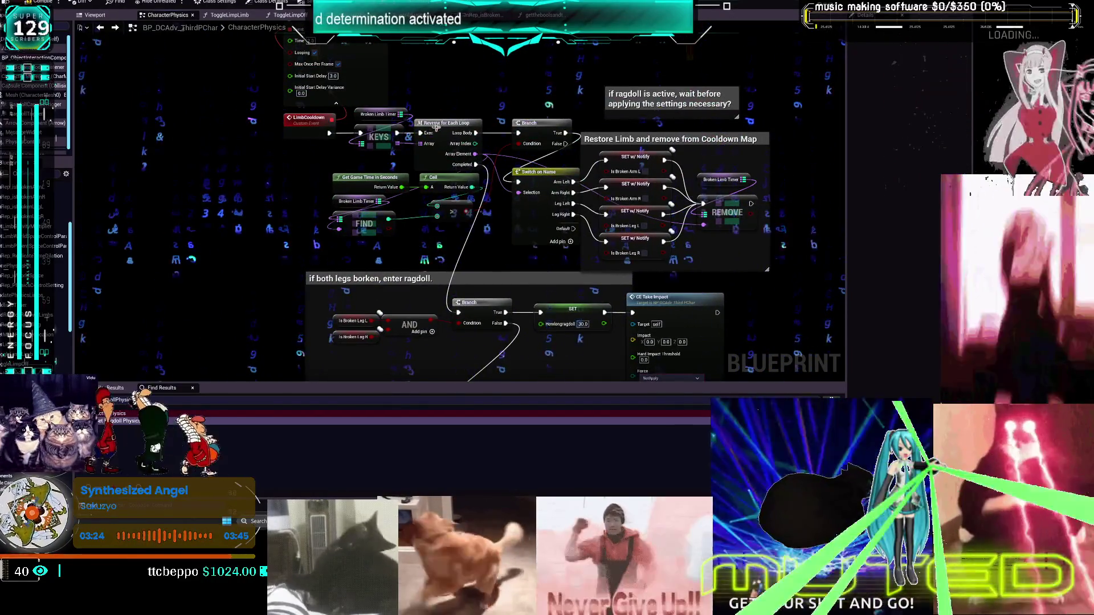
mouse_move(436, 128)
mouse_down()
mouse_move(470, 272)
mouse_move(907, 238)
mouse_up()
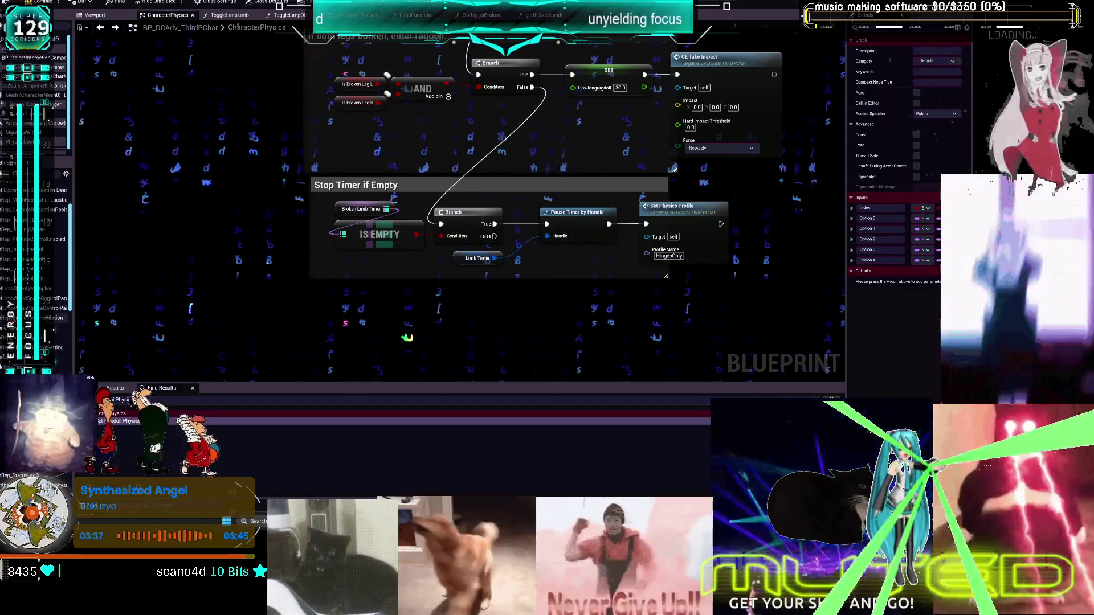
scroll(37, 285, down, 4)
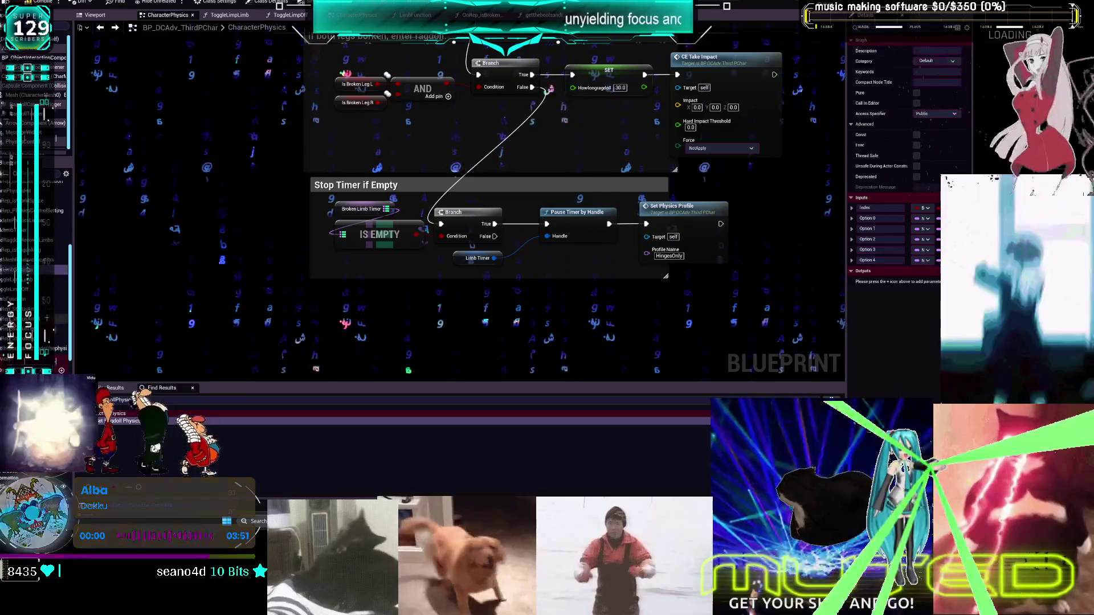
scroll(37, 256, down, 5)
mouse_move(35, 94)
mouse_down()
mouse_move(399, 199)
mouse_move(646, 239)
mouse_up()
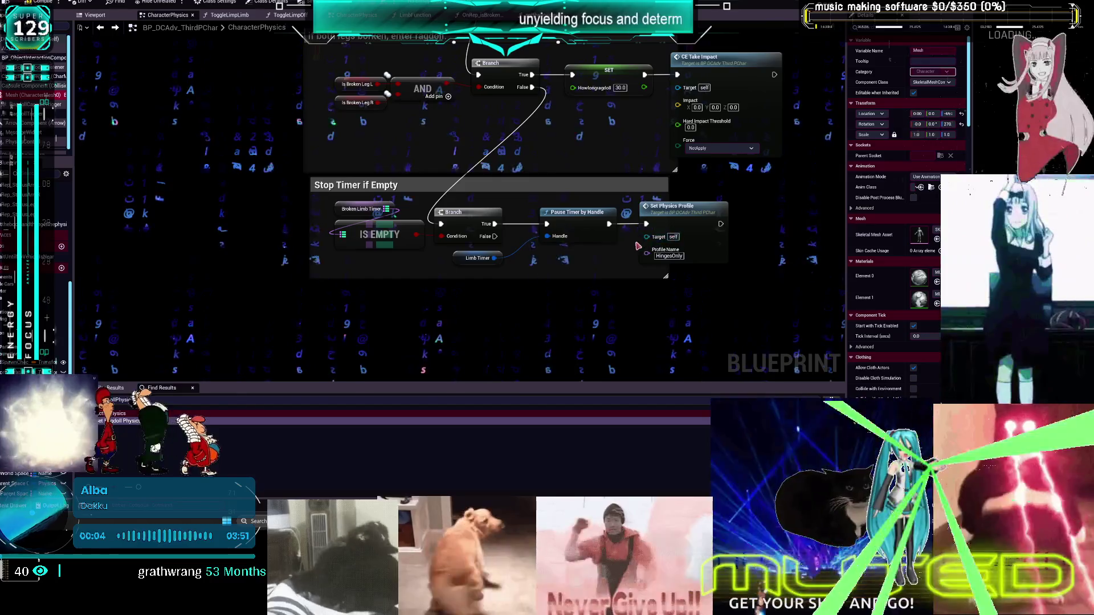
click(670, 218)
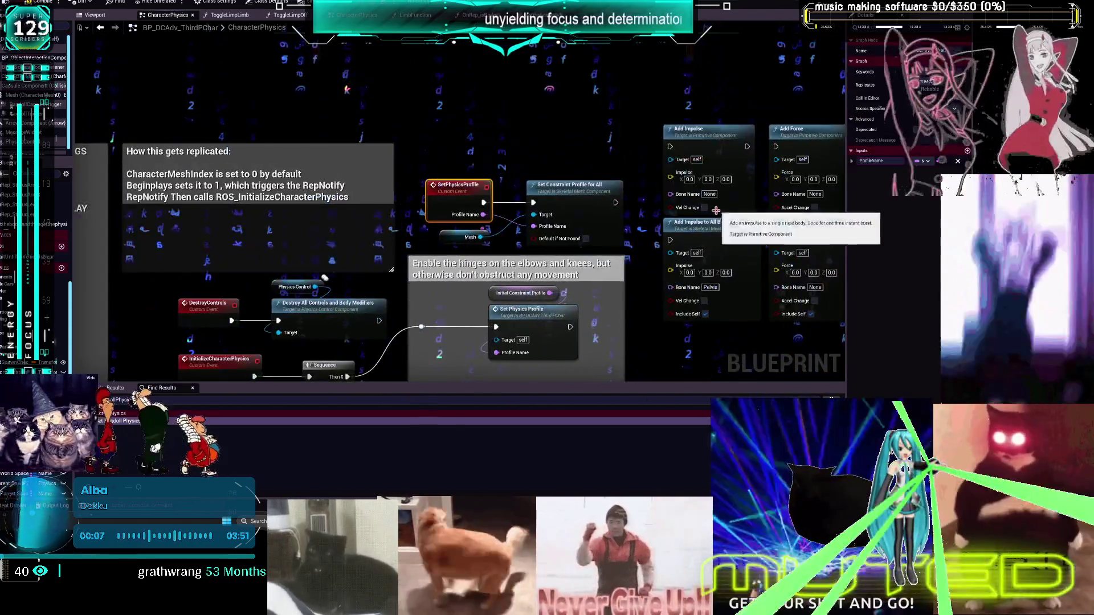
click(567, 198)
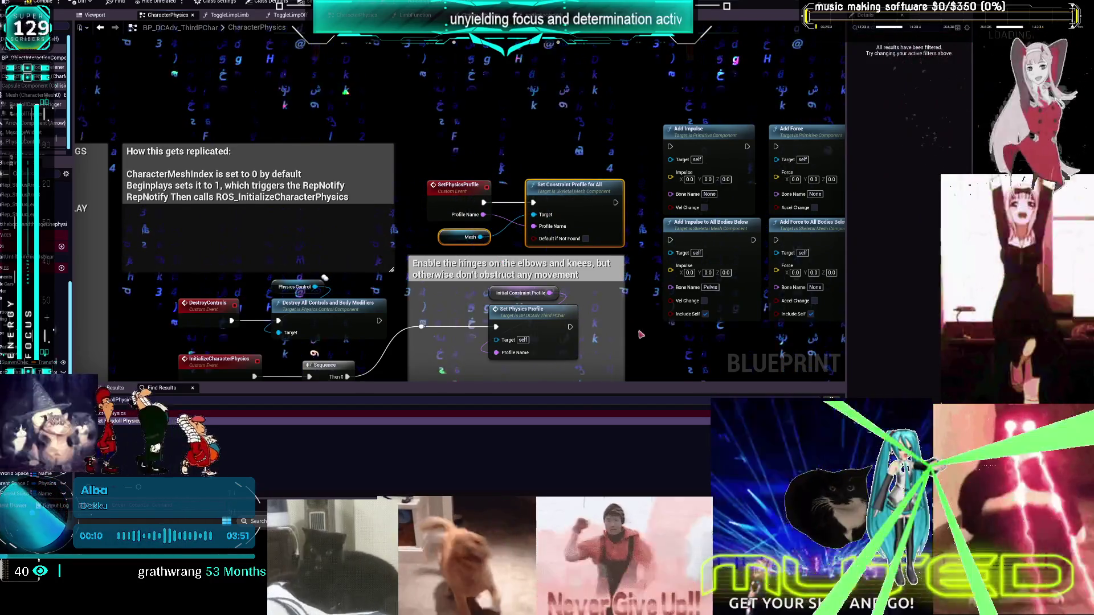
Place a HingesOnly Set Constraint Profile for All, wired to Mesh, after Pause Timer by Handle
key(Home)
key(f)
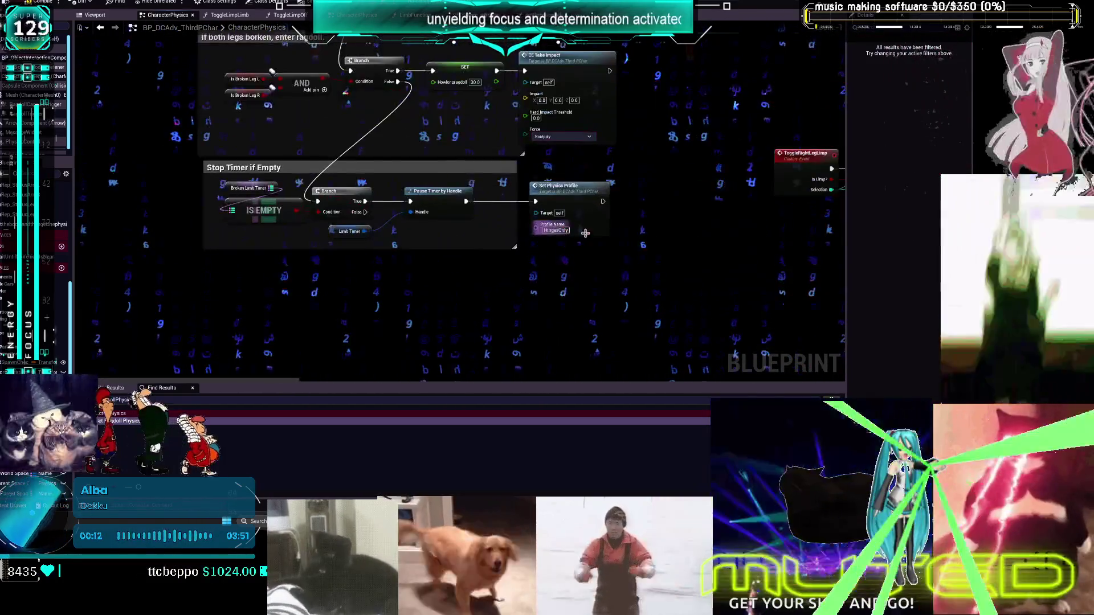
key(ctrl+z)
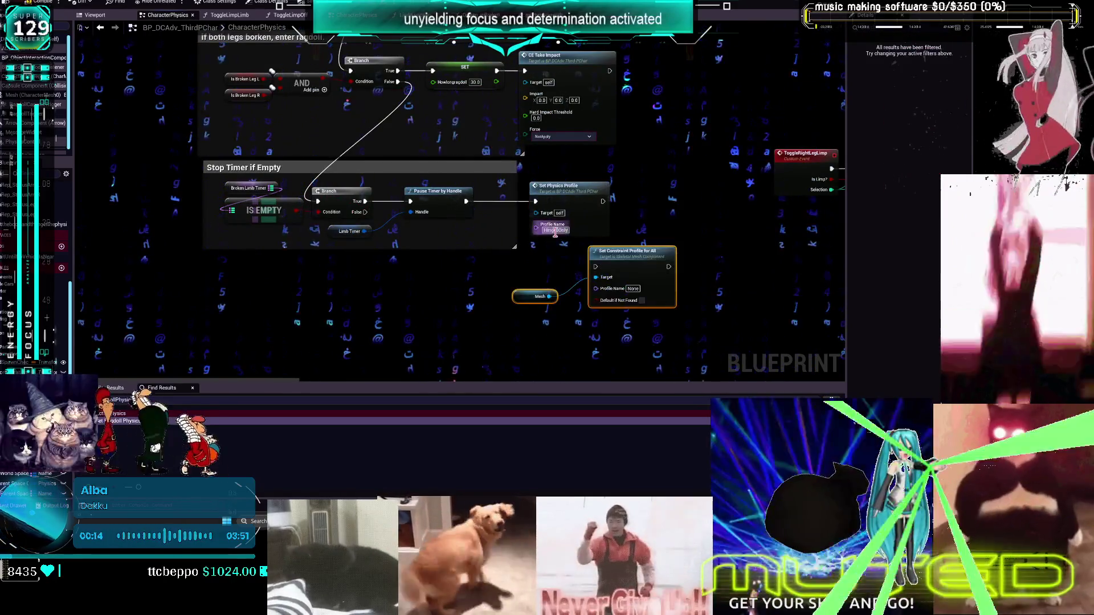
key(ctrl+z)
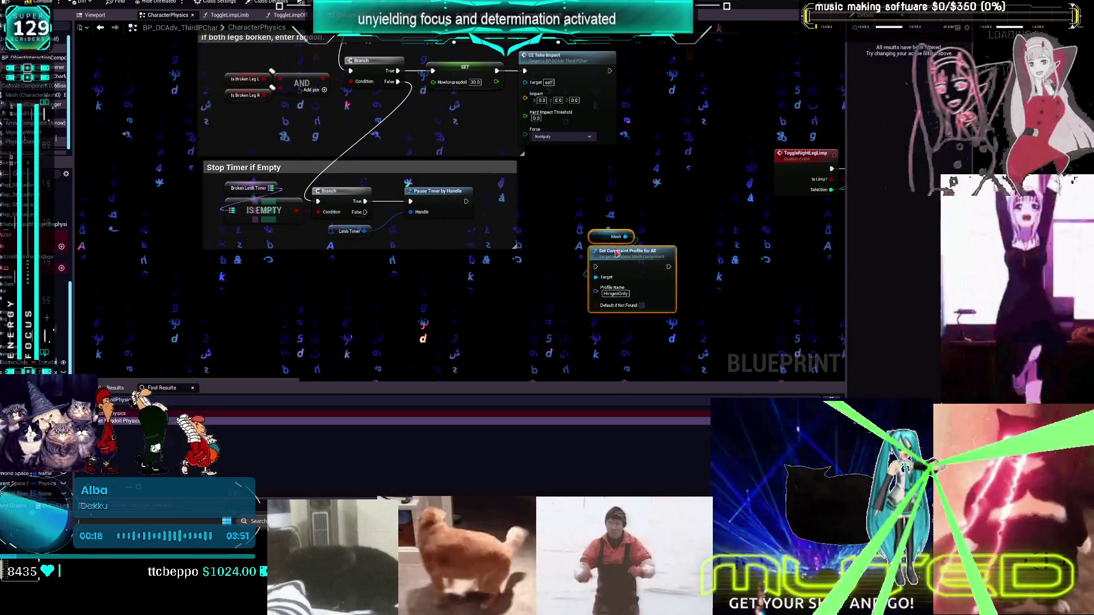
key(ctrl+z)
key(ctrl+z)
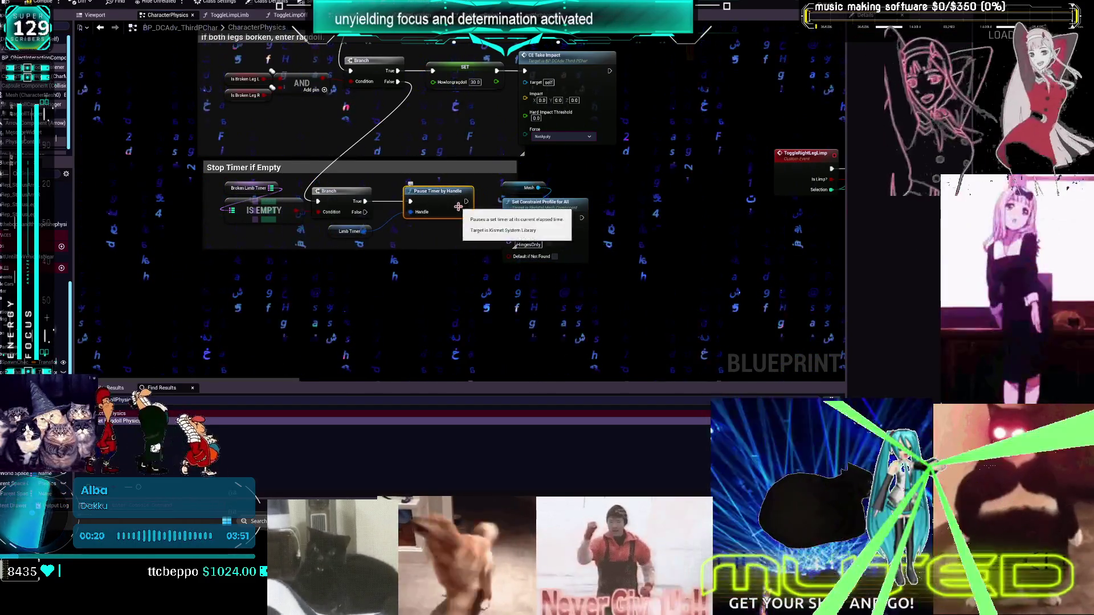
key(ctrl+z)
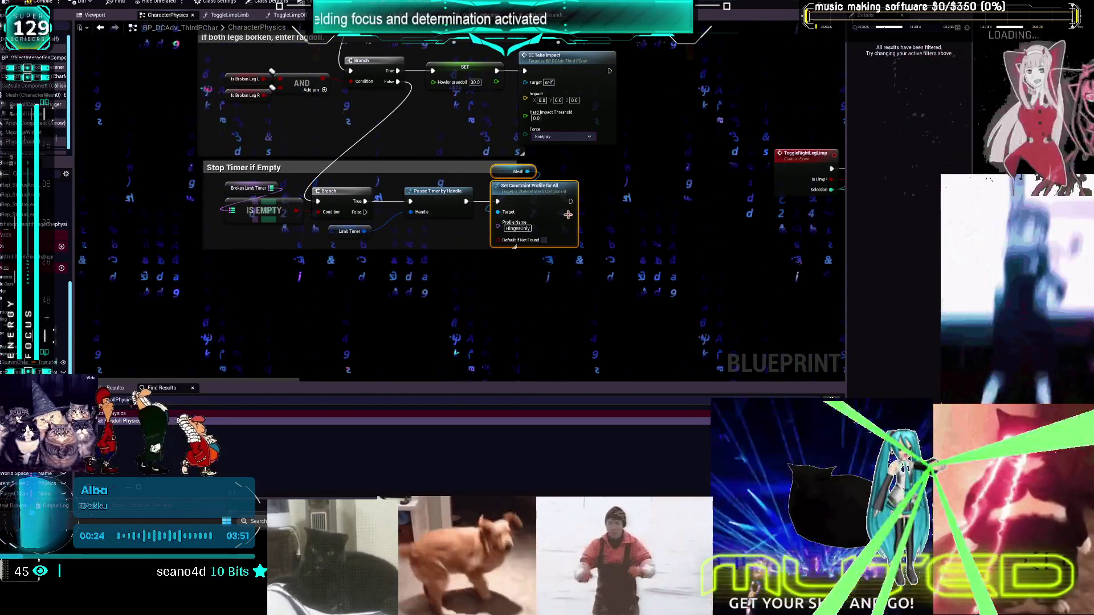
Add an AC Ragdoll Recover reference beneath the Stop Timer if Empty section
ctrl+click(514, 171)
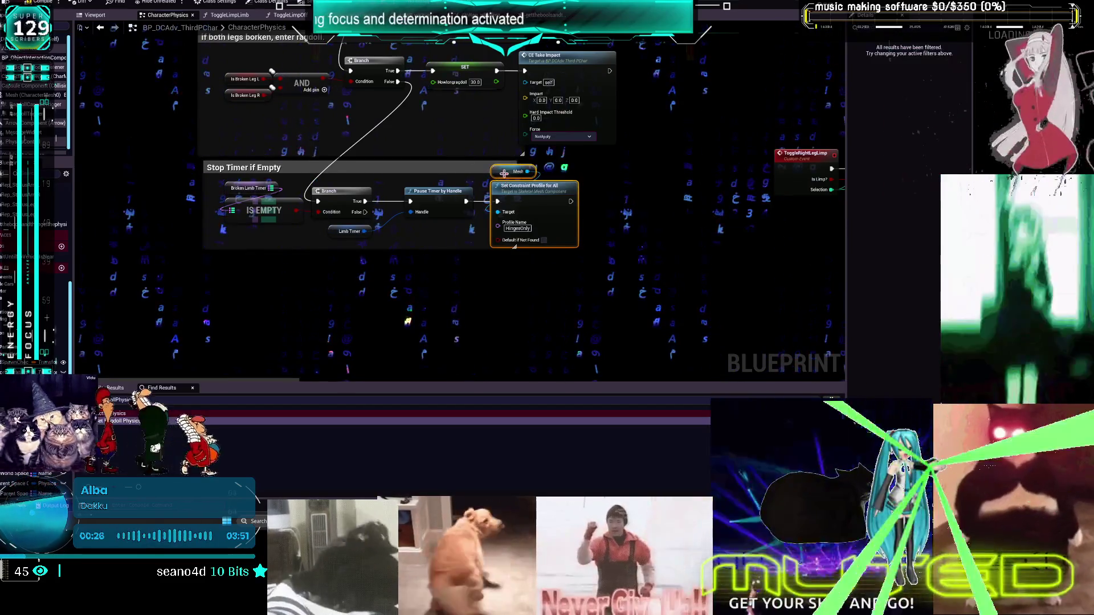
mouse_move(437, 144)
mouse_down()
mouse_move(459, 253)
mouse_move(488, 164)
mouse_move(483, 368)
mouse_up()
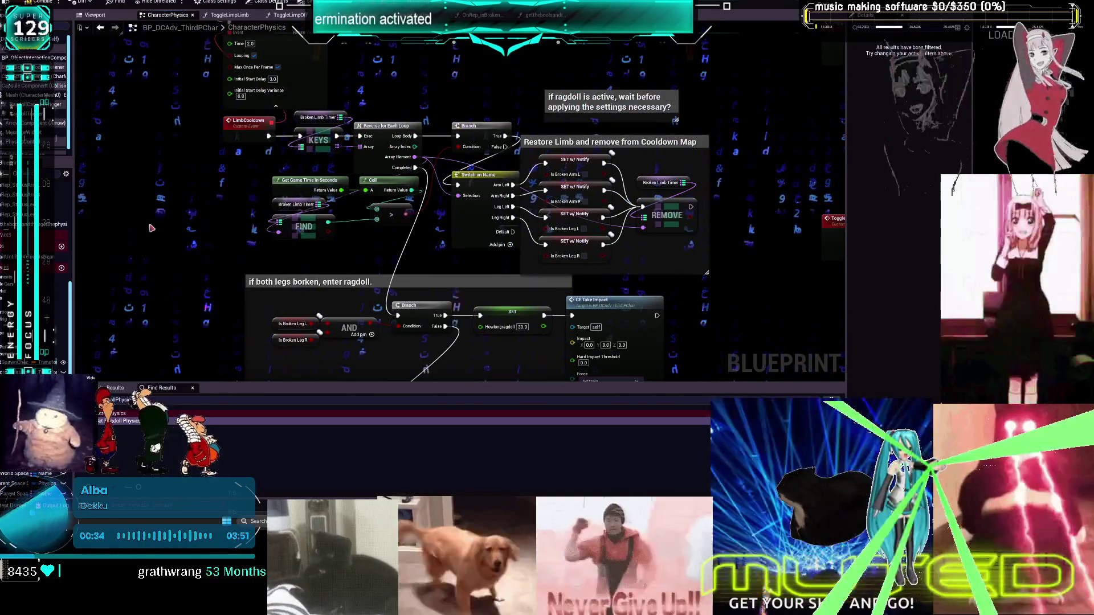
mouse_move(34, 104)
mouse_down()
mouse_move(178, 295)
mouse_move(195, 298)
mouse_move(450, 50)
mouse_move(447, 207)
mouse_move(479, 239)
mouse_move(531, 247)
mouse_up()
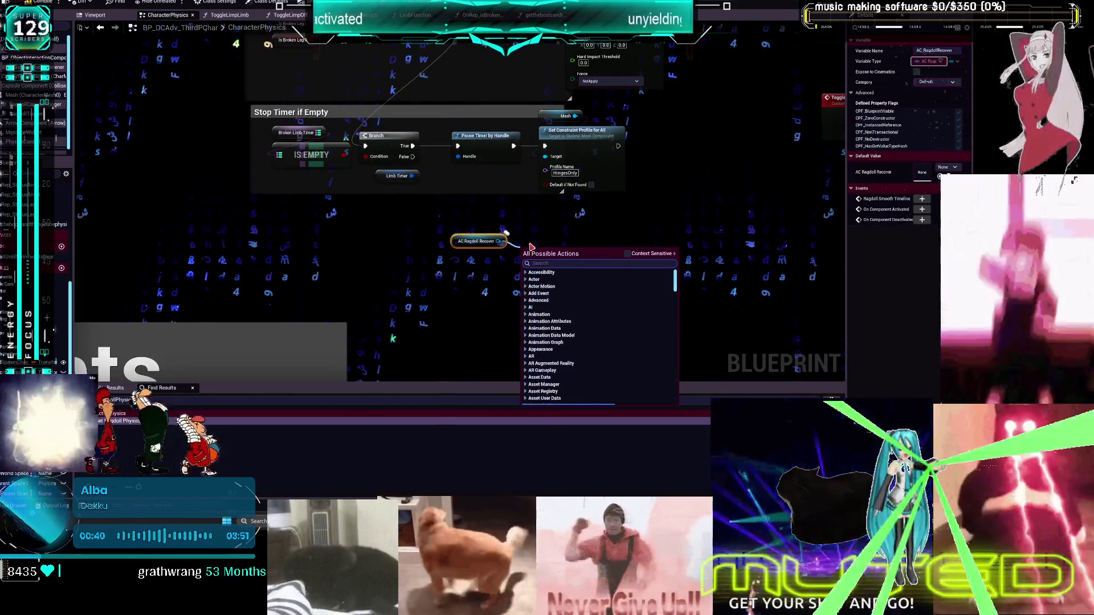
text(is ragdo)
click(628, 254)
scroll(624, 350, down, 5)
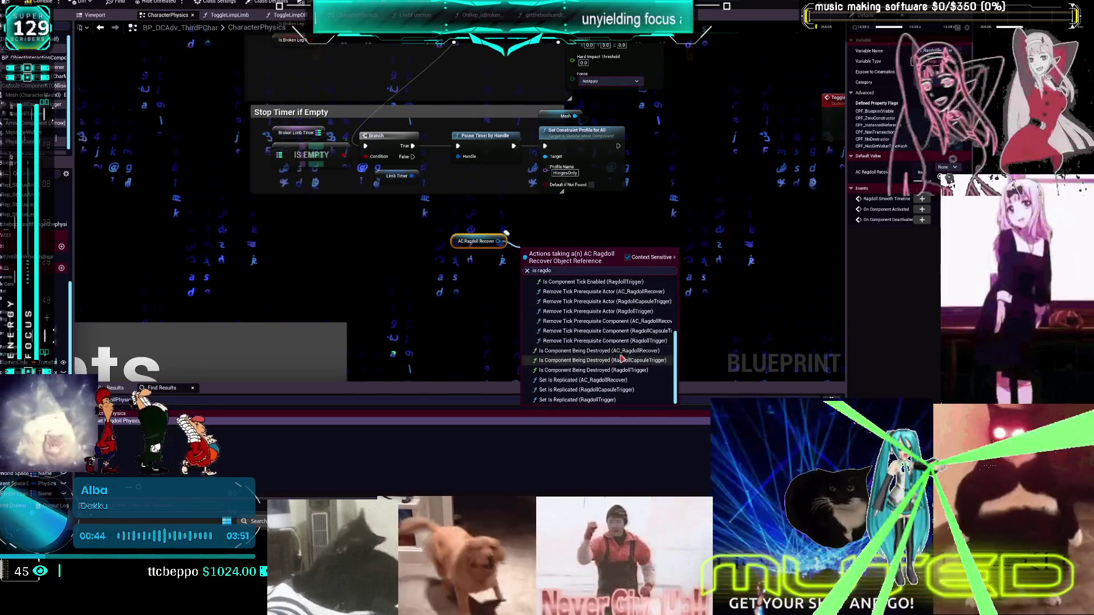
scroll(621, 342, up, 5)
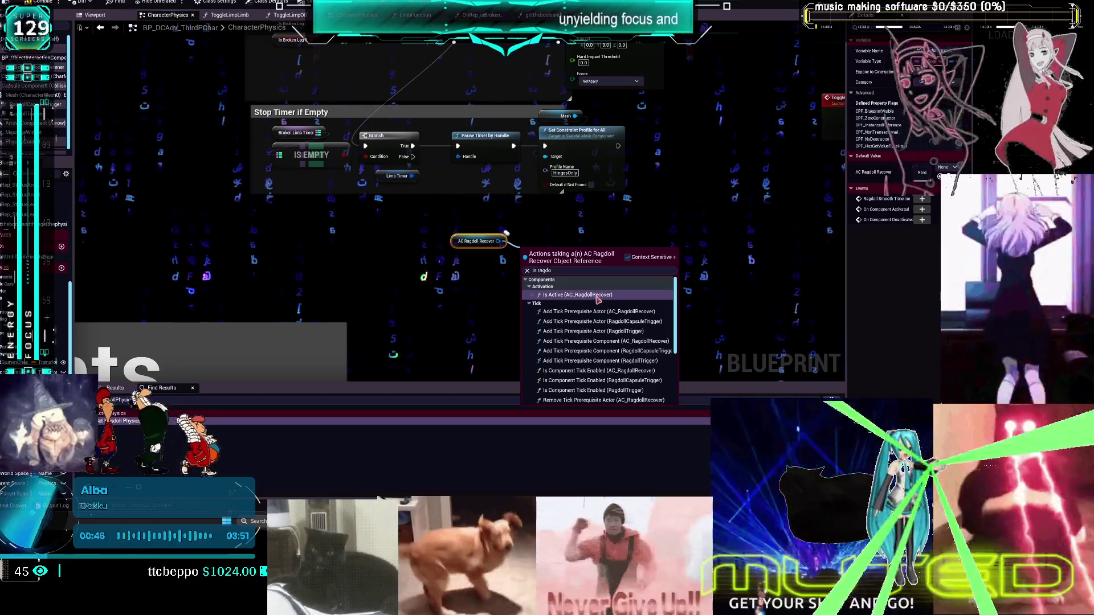
click(628, 257)
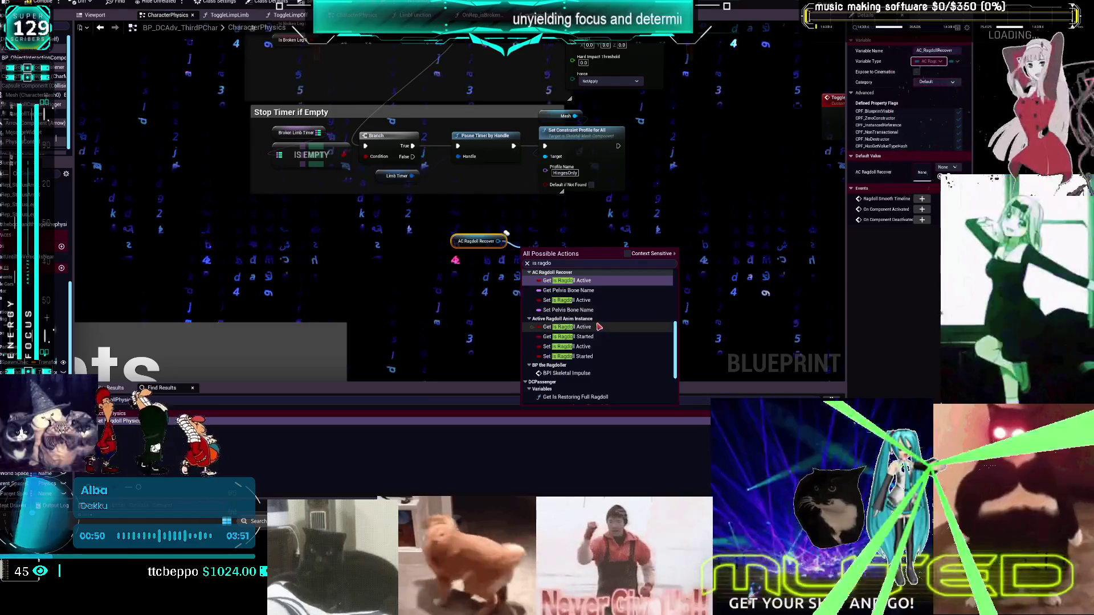
scroll(613, 316, up, 2)
scroll(627, 331, up, 1)
scroll(636, 325, down, 5)
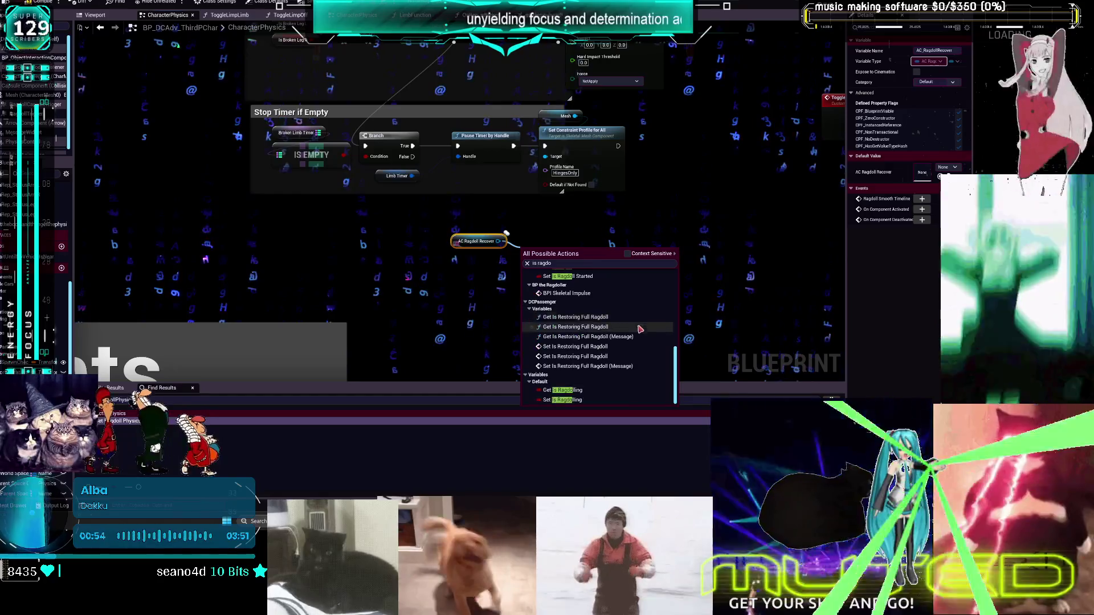
click(561, 390)
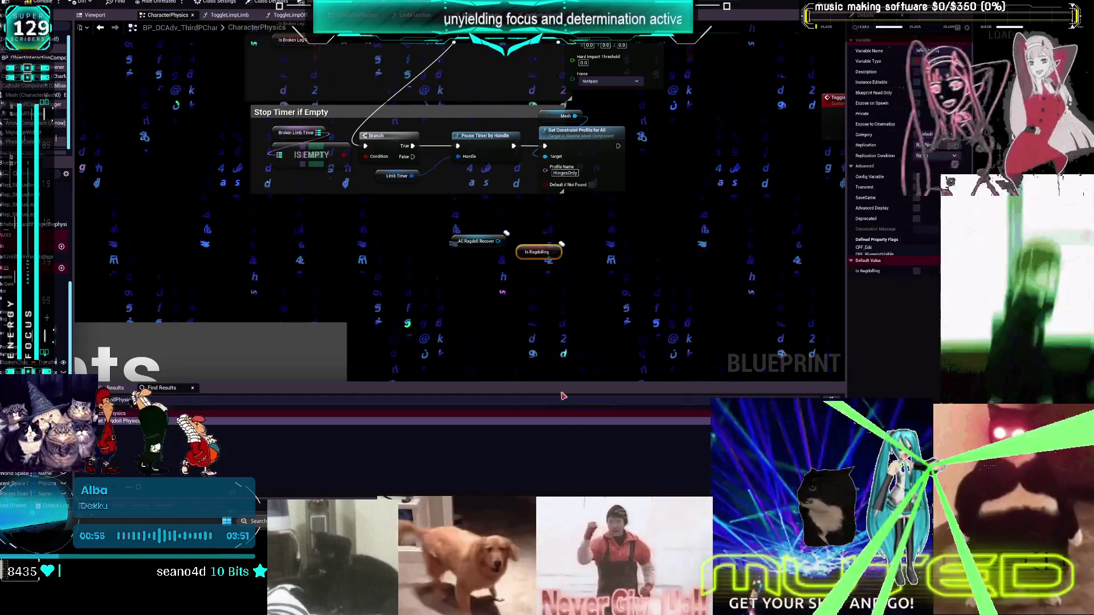
key(Delete)
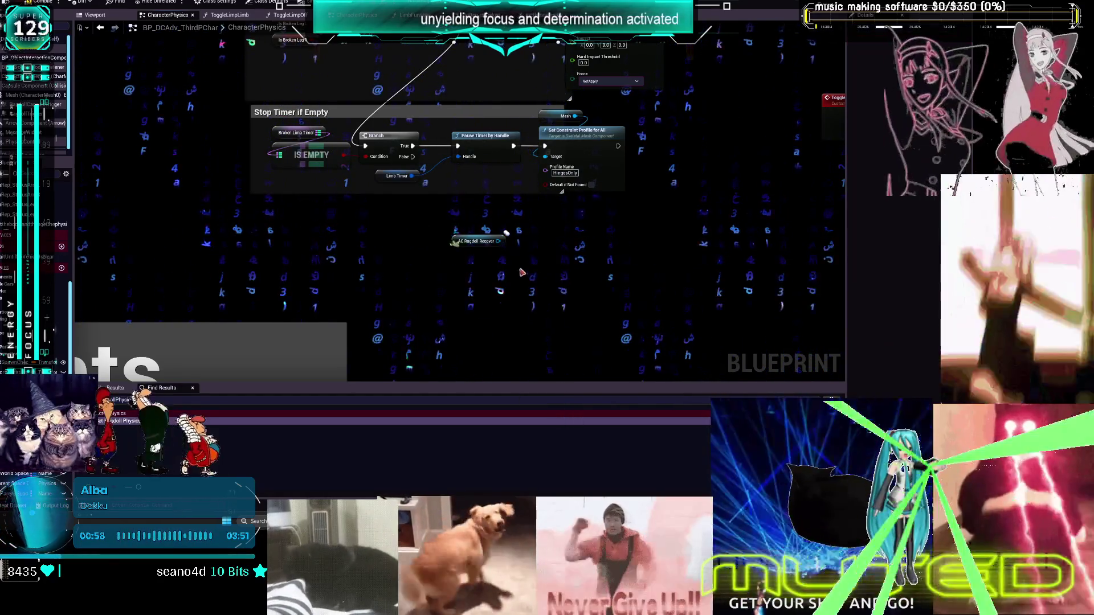
drag(499, 241, 537, 256)
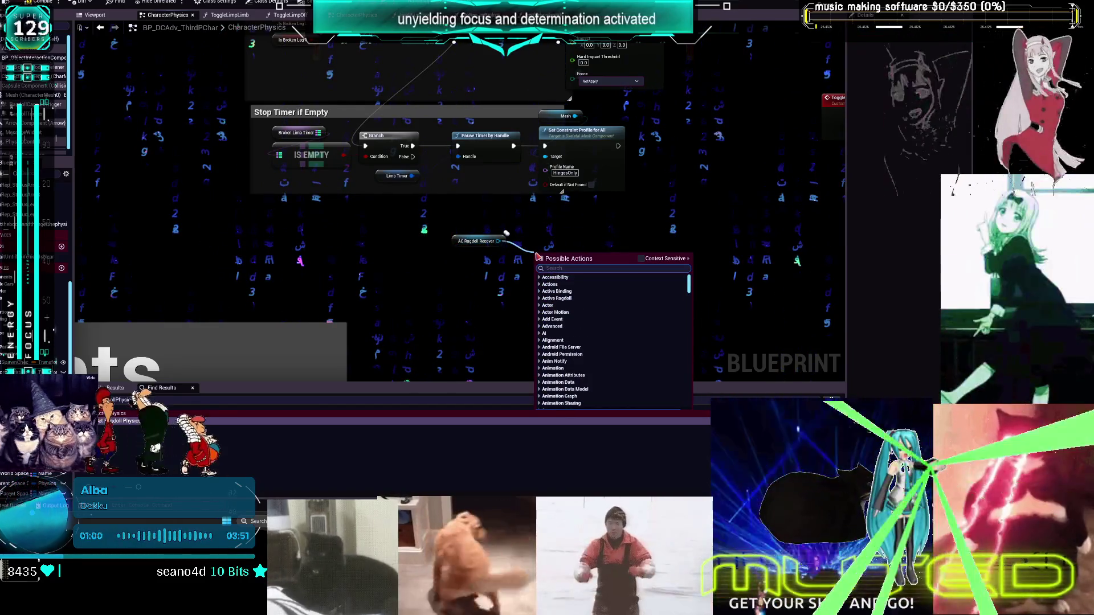
text(get rag)
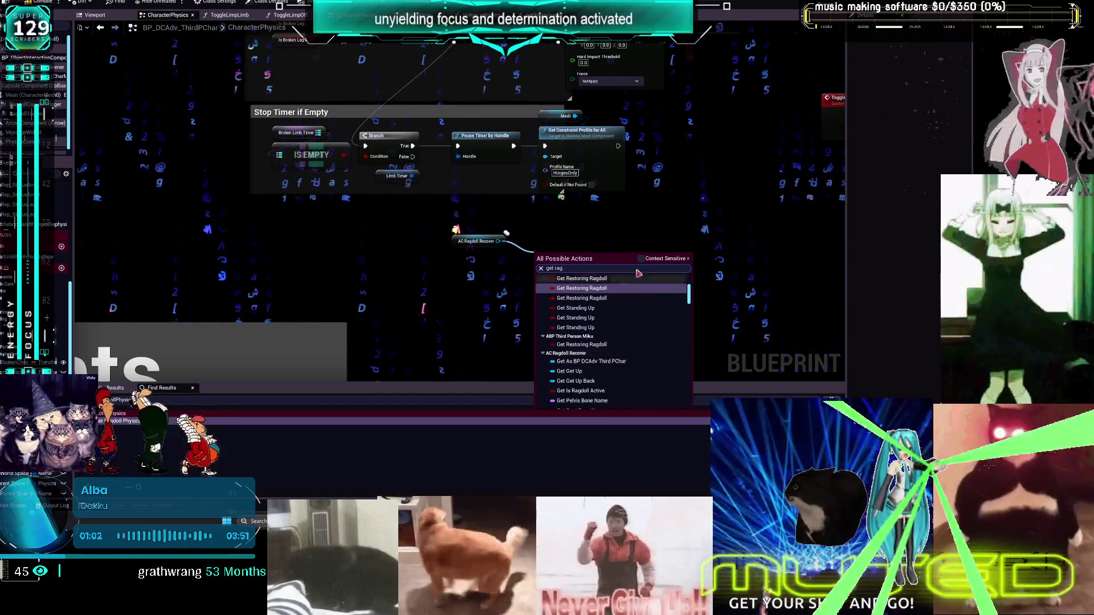
click(641, 260)
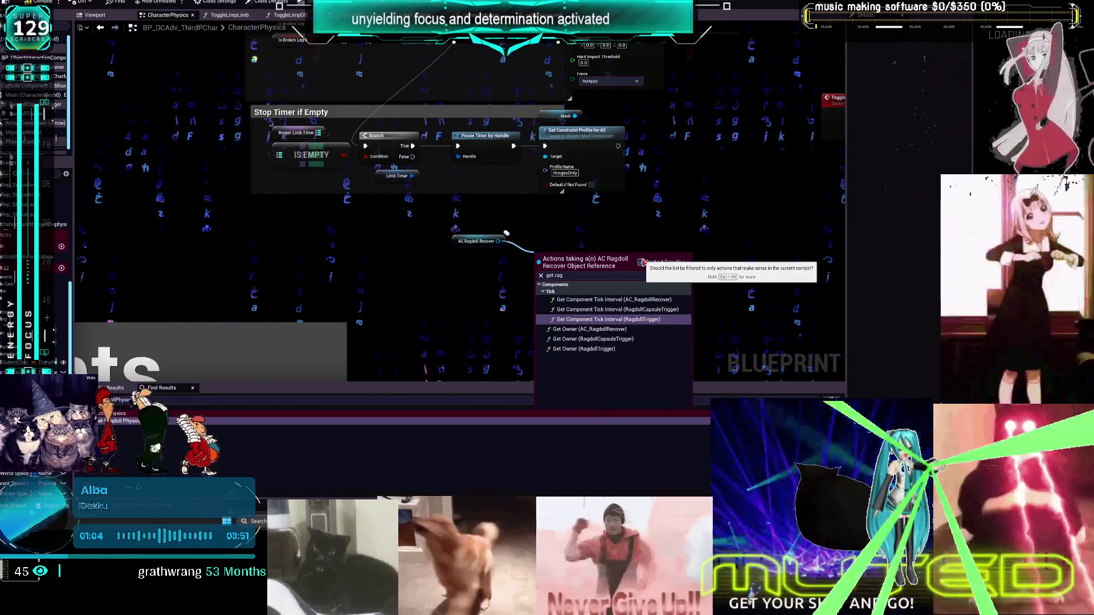
key(Escape)
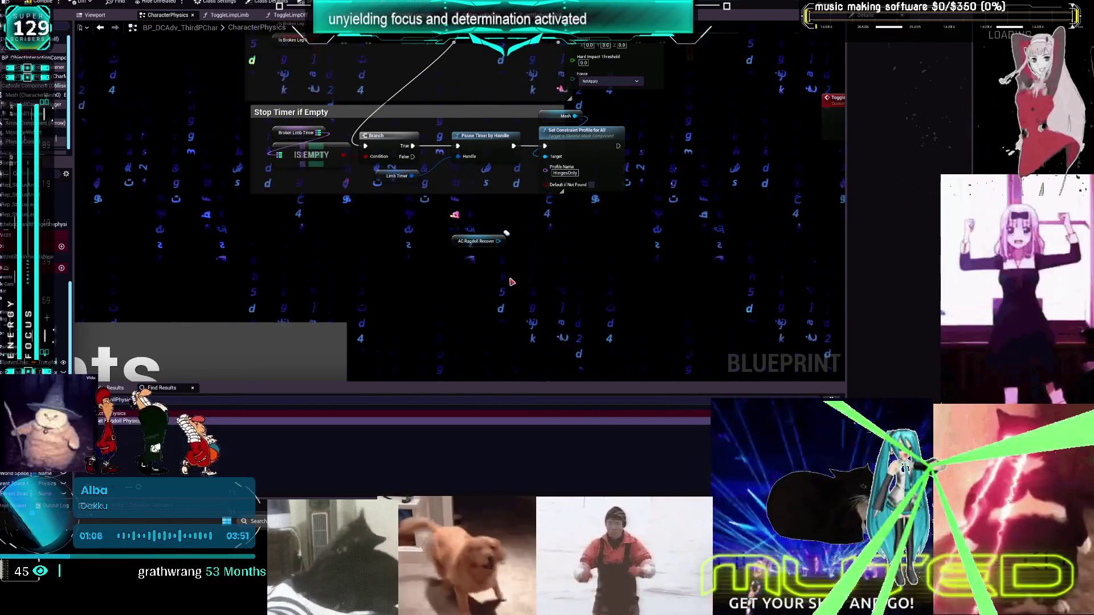
click(40, 121)
right_click(42, 117)
click(86, 160)
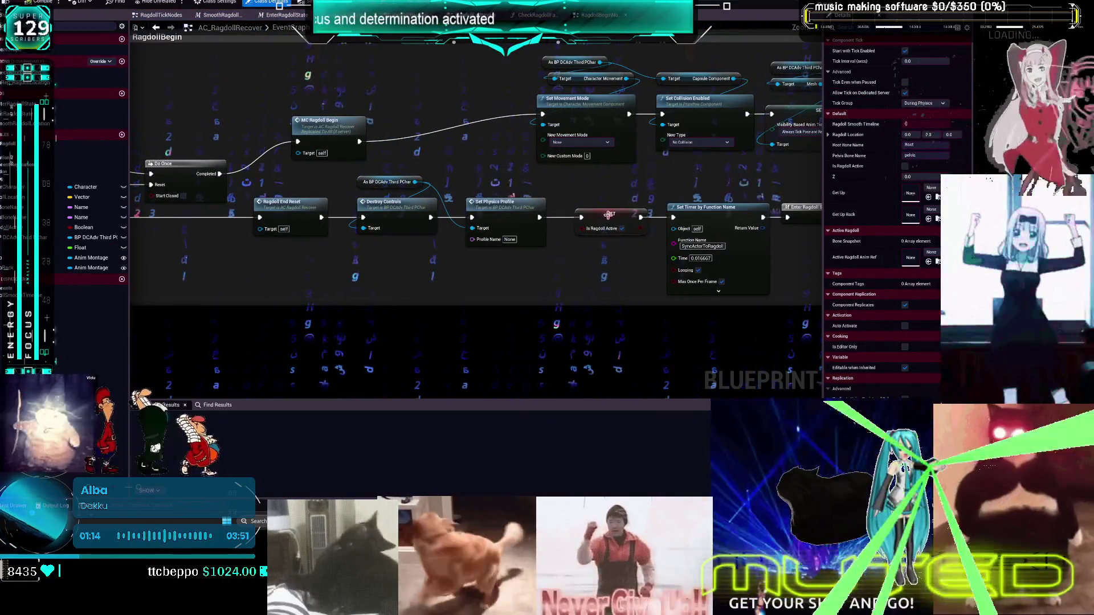
click(609, 215)
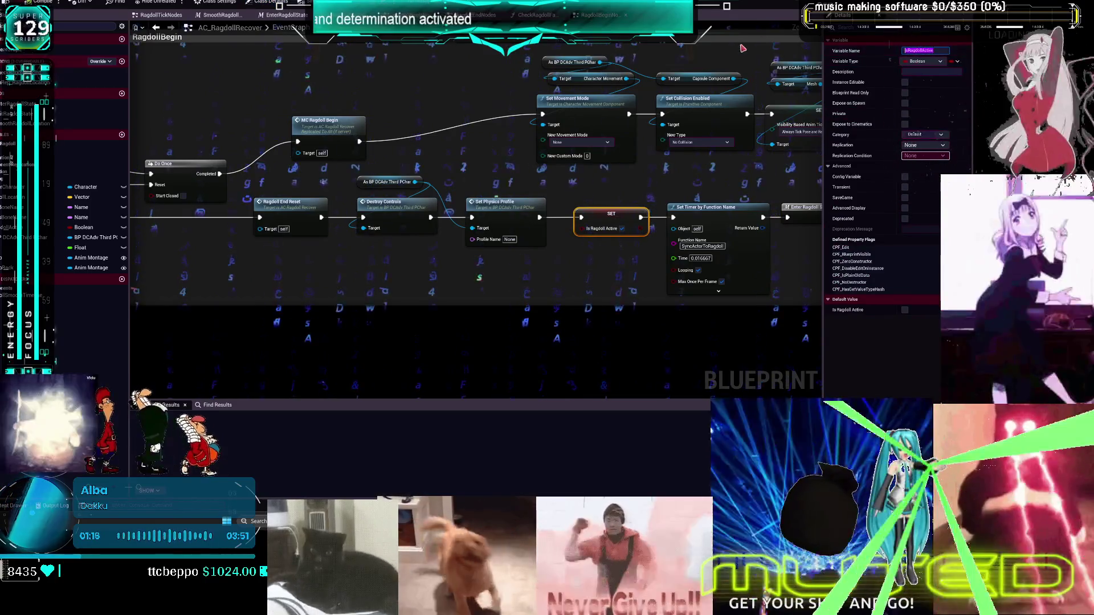
click(158, 28)
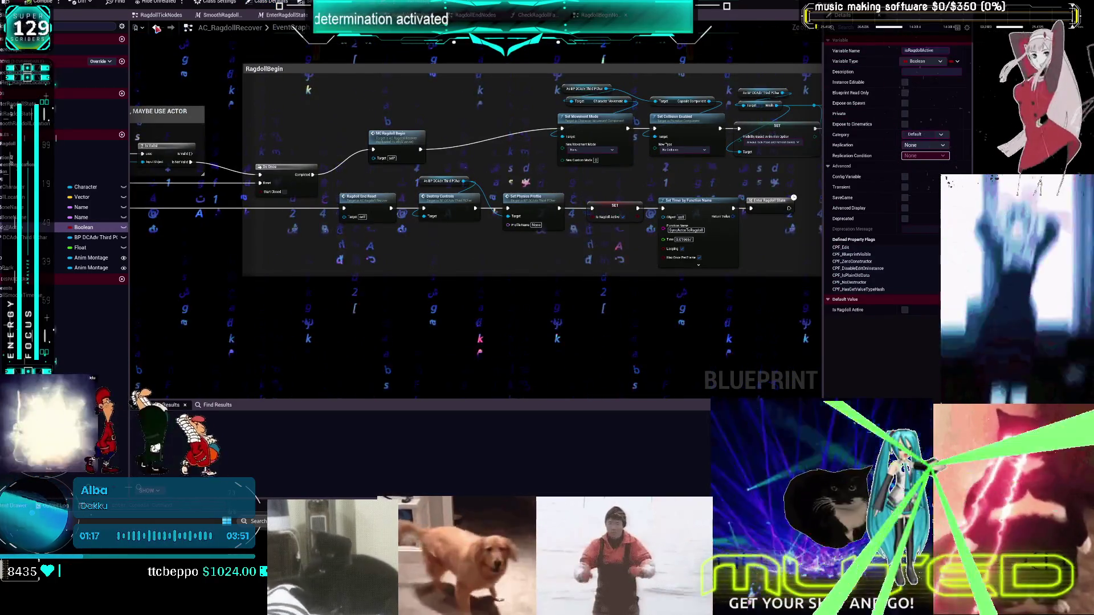
click(158, 28)
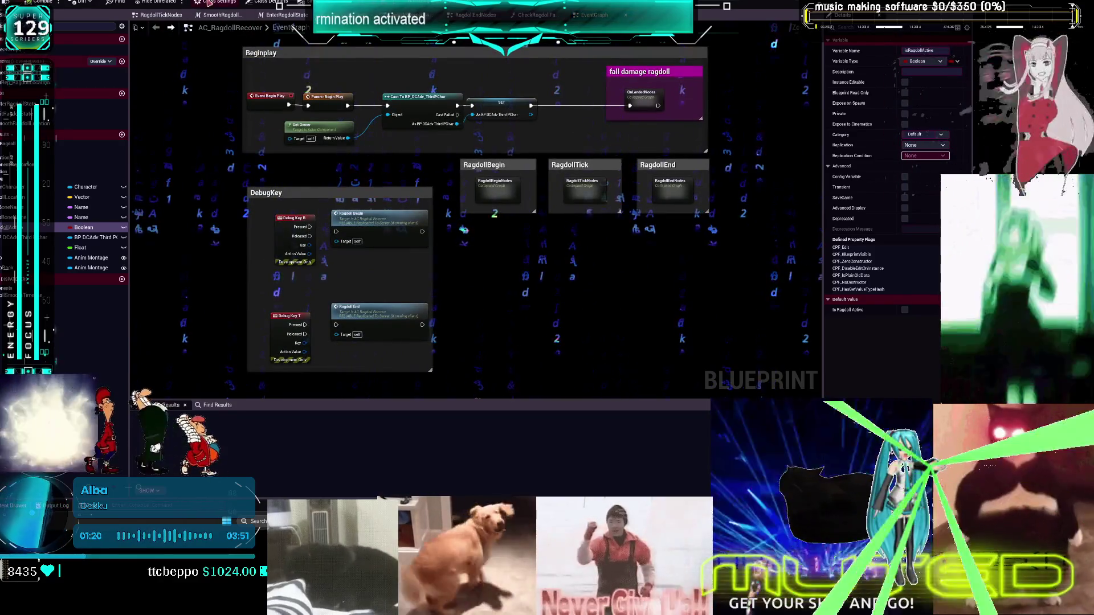
click(209, 3)
drag(34, 114, 551, 254)
text(isRagdollActive)
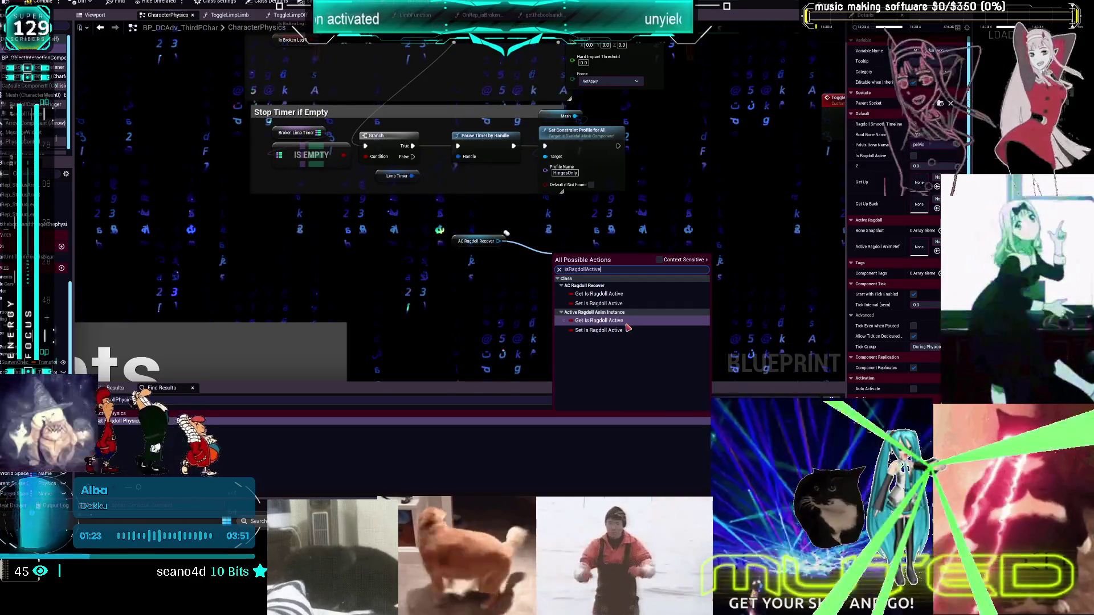
Add an Is Ragdoll Active getter and a Branch fed by Pause Timer by Handle
click(599, 294)
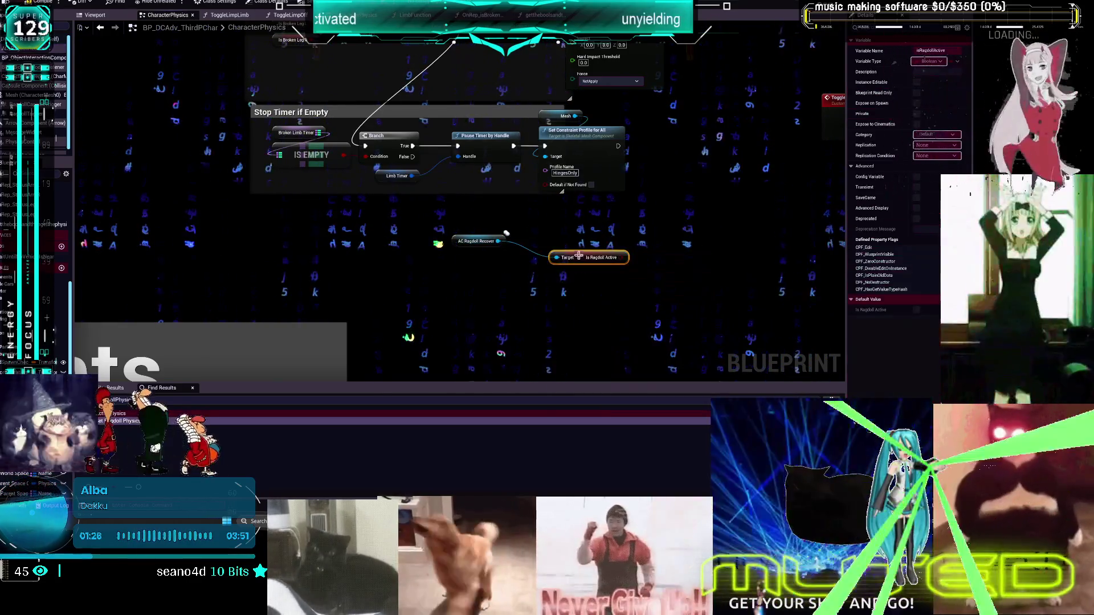
click(554, 211)
mouse_move(613, 194)
mouse_down()
mouse_move(498, 136)
mouse_move(644, 155)
mouse_up()
mouse_move(536, 240)
mouse_down()
mouse_move(518, 183)
mouse_move(508, 193)
mouse_up()
mouse_move(547, 285)
mouse_down()
mouse_move(518, 249)
mouse_move(523, 238)
mouse_up()
Run Set Constraint Profile for All from the Branch's False output and align the gated nodes
drag(421, 269, 430, 236)
drag(555, 204, 613, 172)
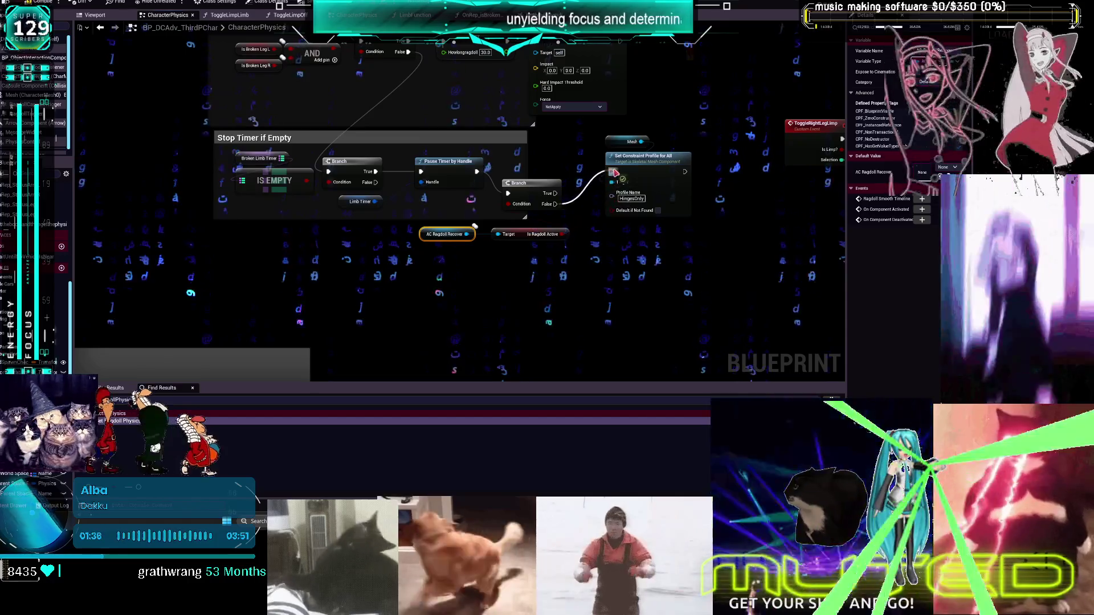
click(633, 157)
ctrl+click(626, 141)
mouse_move(690, 192)
mouse_down()
mouse_move(437, 242)
mouse_move(438, 224)
mouse_up()
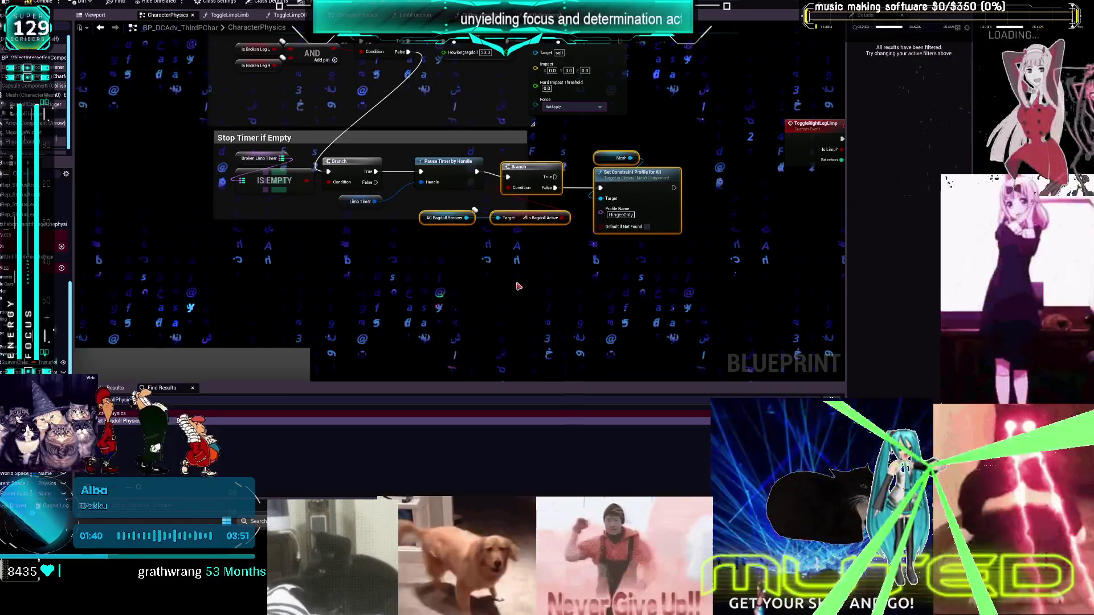
click(523, 288)
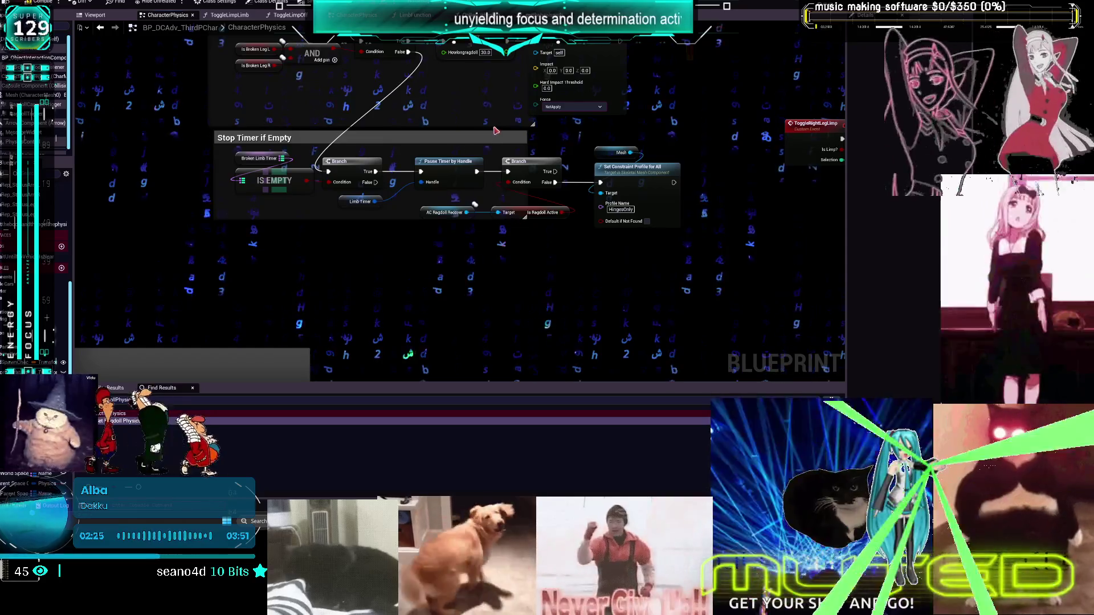
Jump from the CE Take Impact call to the CE_Multi_SetRagdollPhysics event in the EventGraph
drag(494, 211, 515, 346)
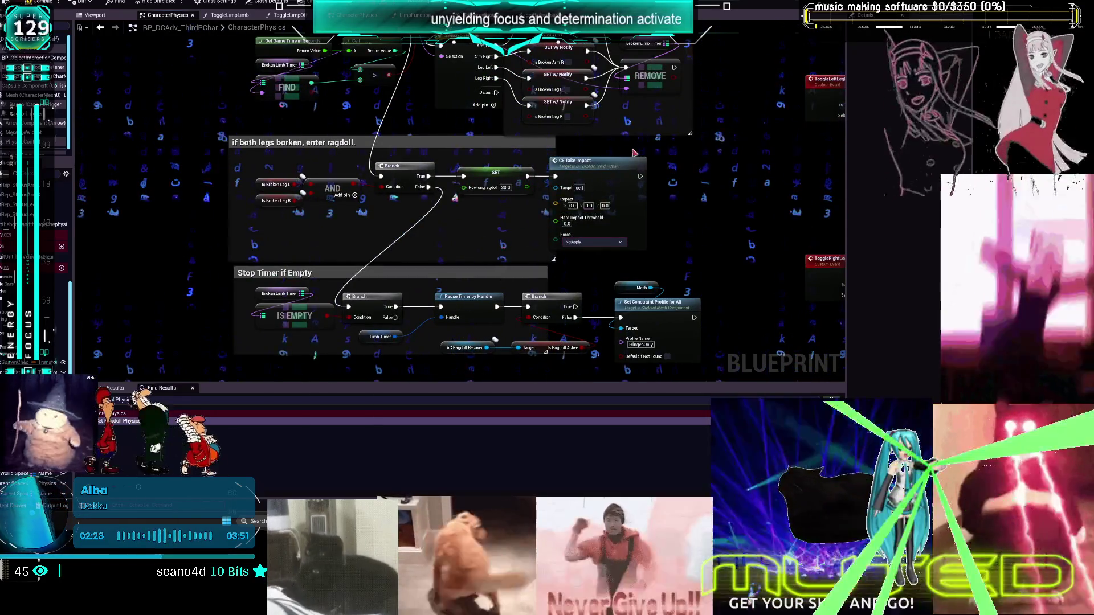
scroll(634, 153, down, 2)
drag(678, 294, 684, 251)
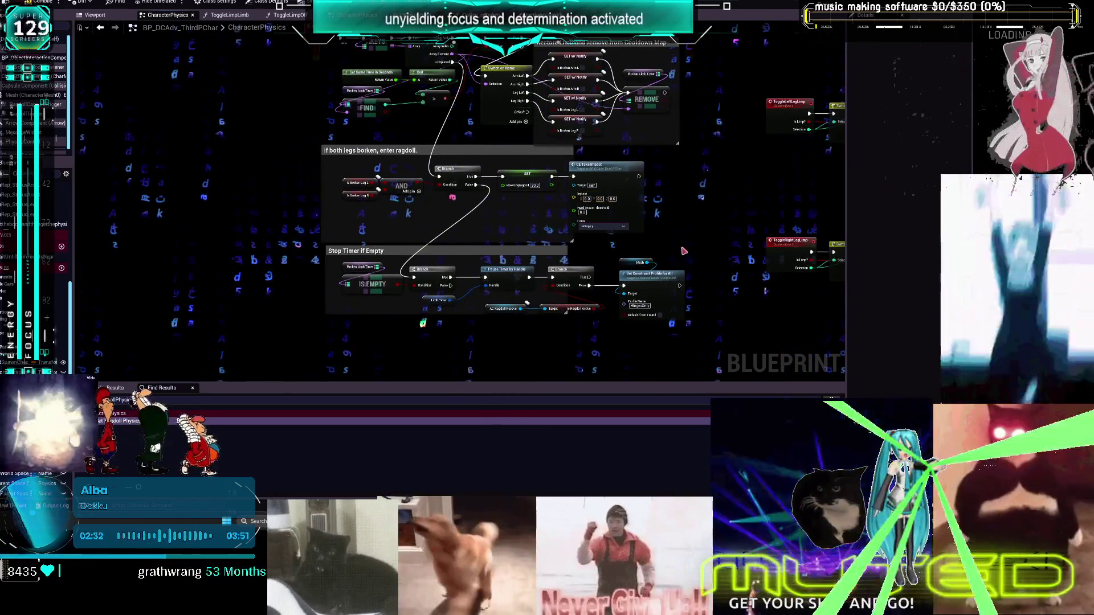
double_click(601, 171)
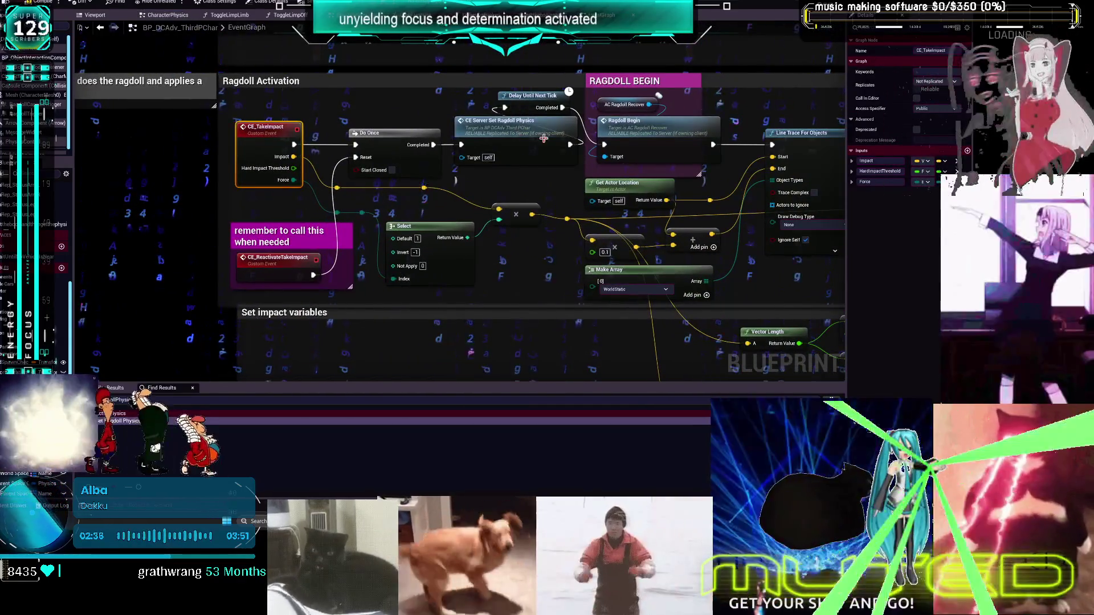
double_click(529, 144)
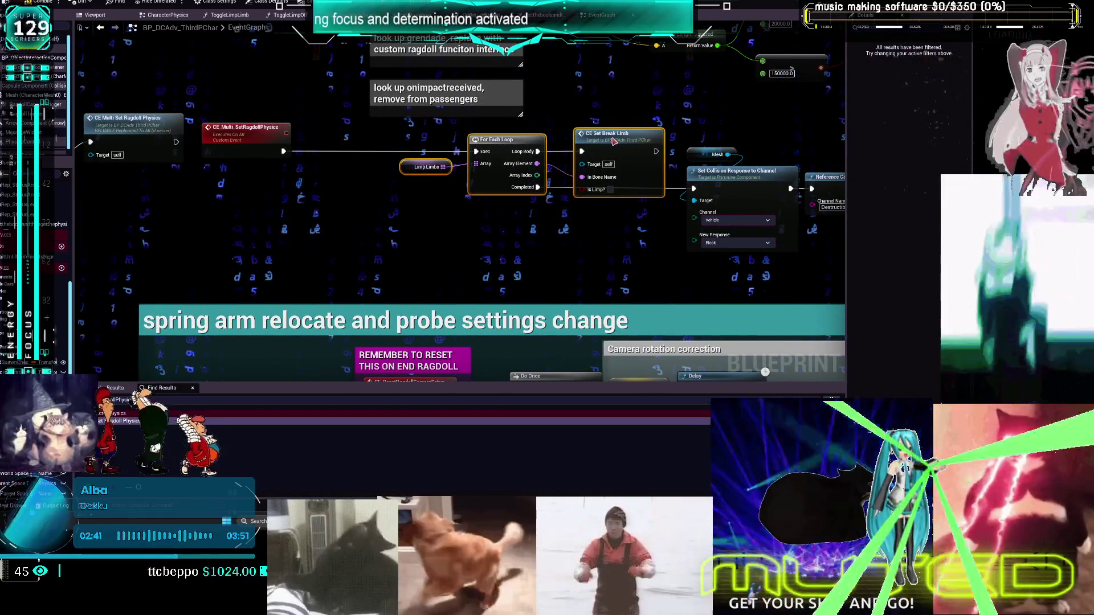
Comment the limb loop 'crepalon sesn wont work anyways' and wire the event to Set Collision Response to Channel
drag(614, 141, 498, 242)
text(crepalcing t)
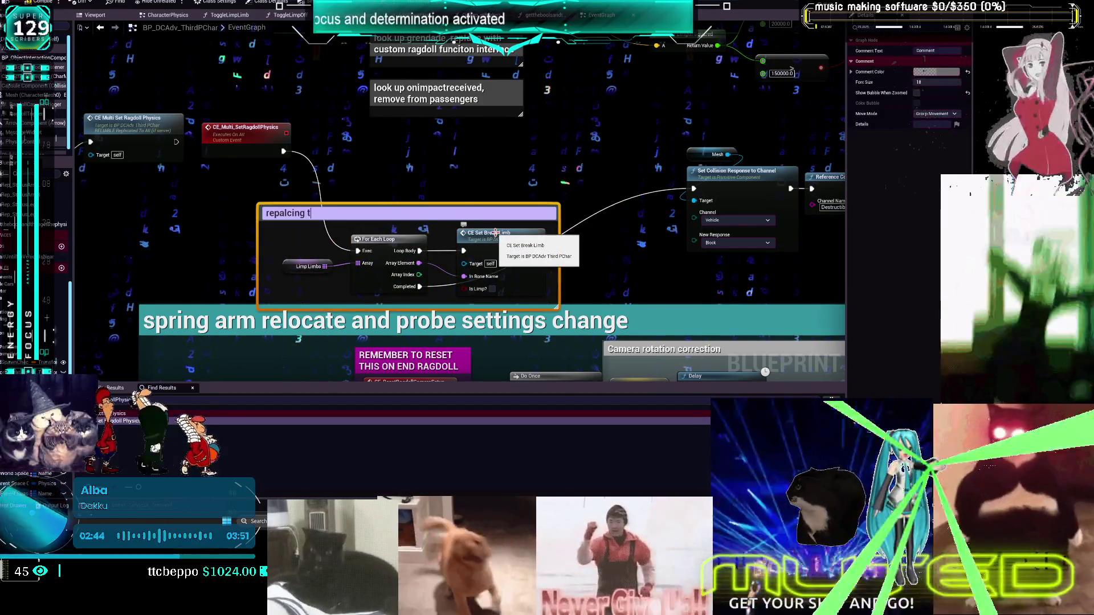
text(on sesn)
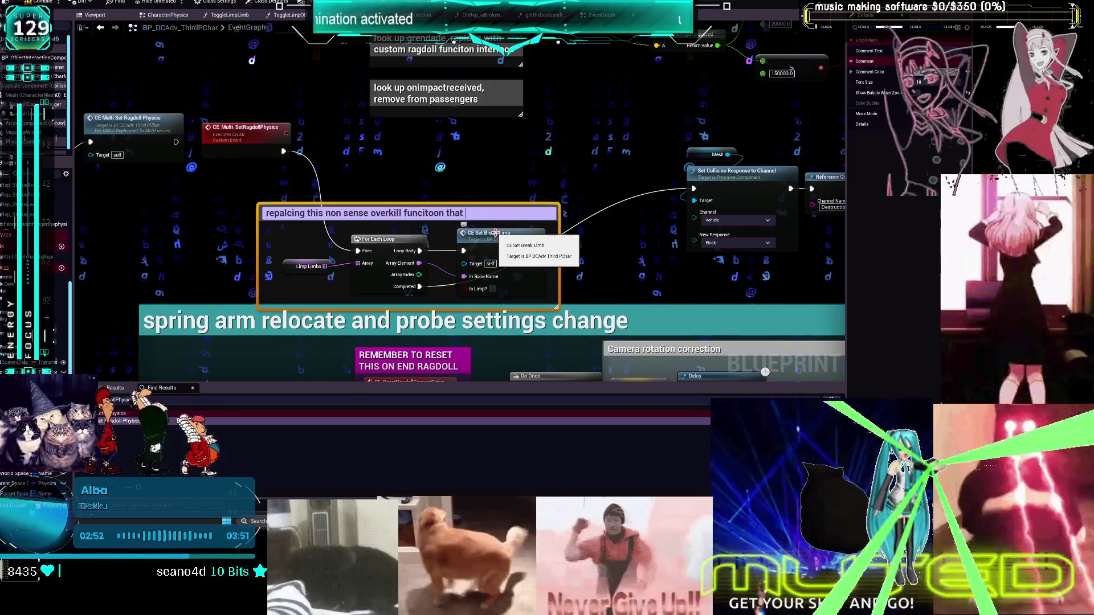
text(wont wor)
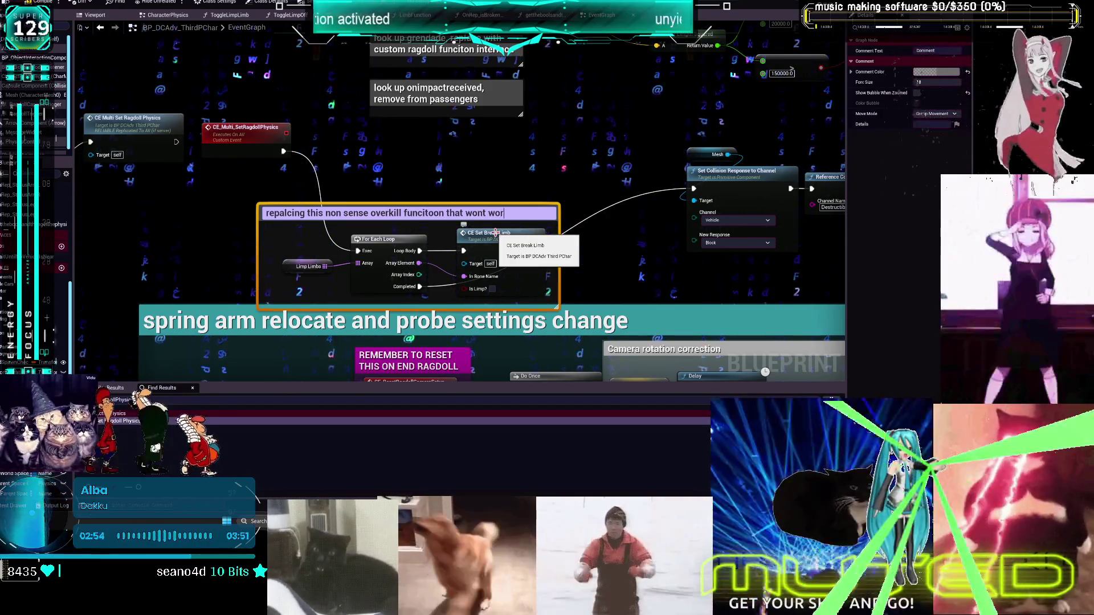
text(k anyways)
click(357, 166)
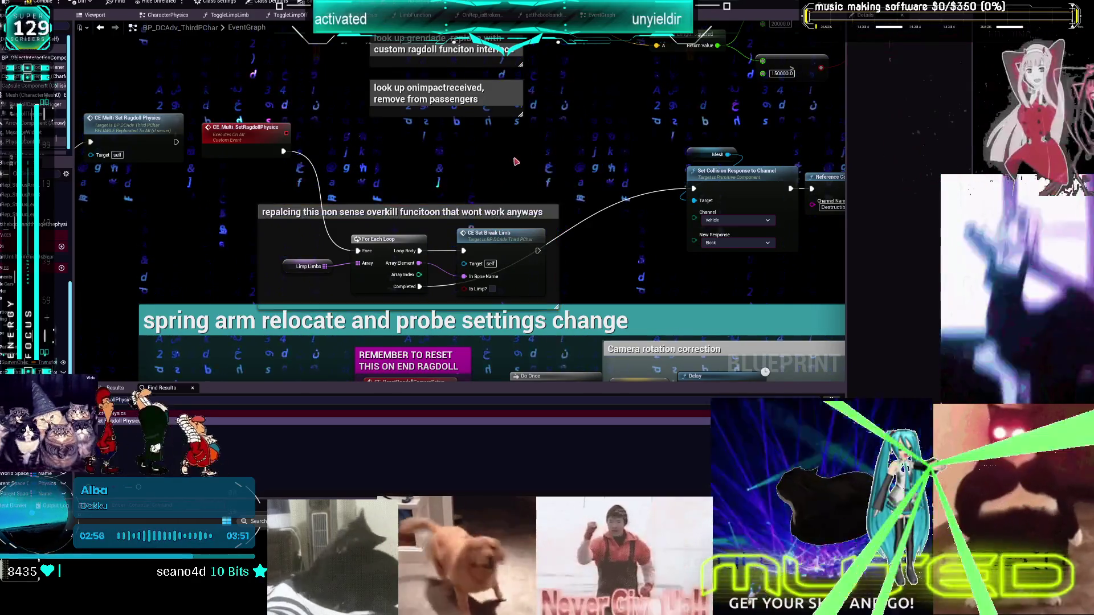
drag(282, 151, 686, 192)
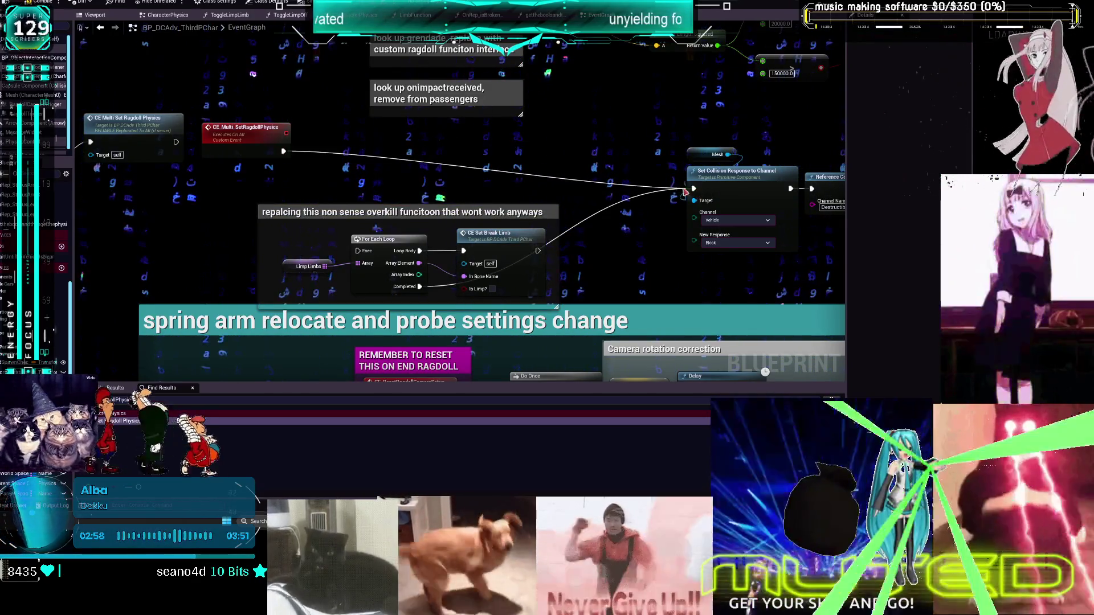